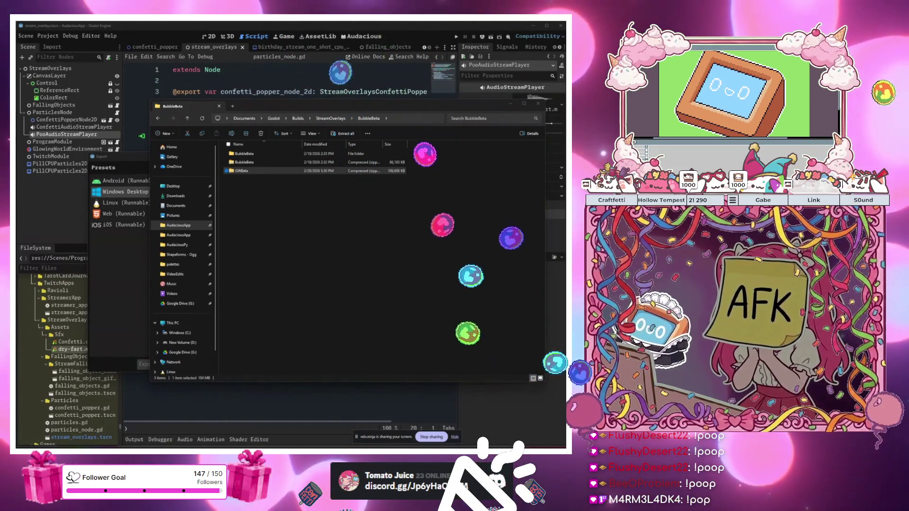
Close File Explorer and the Export dialog, and return to the stream_overlays 2D view.
left_click(538, 104)
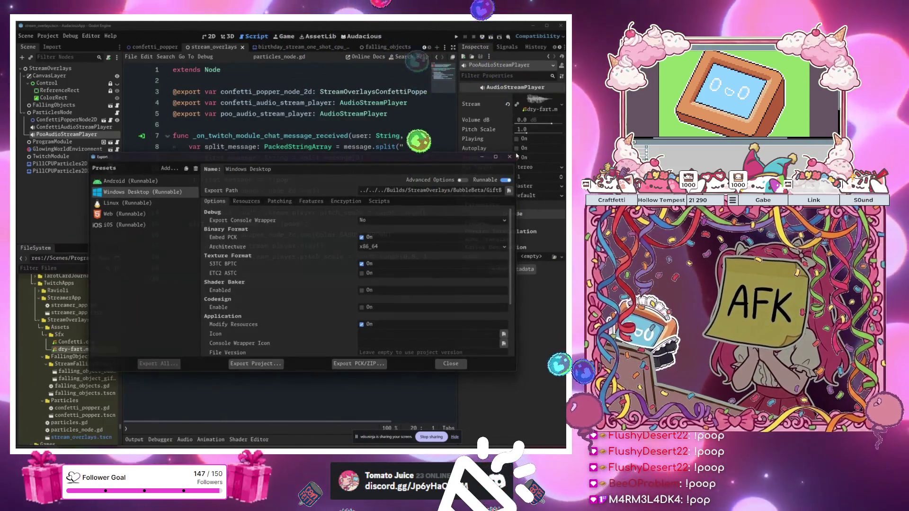
left_click(510, 157)
left_click(209, 36)
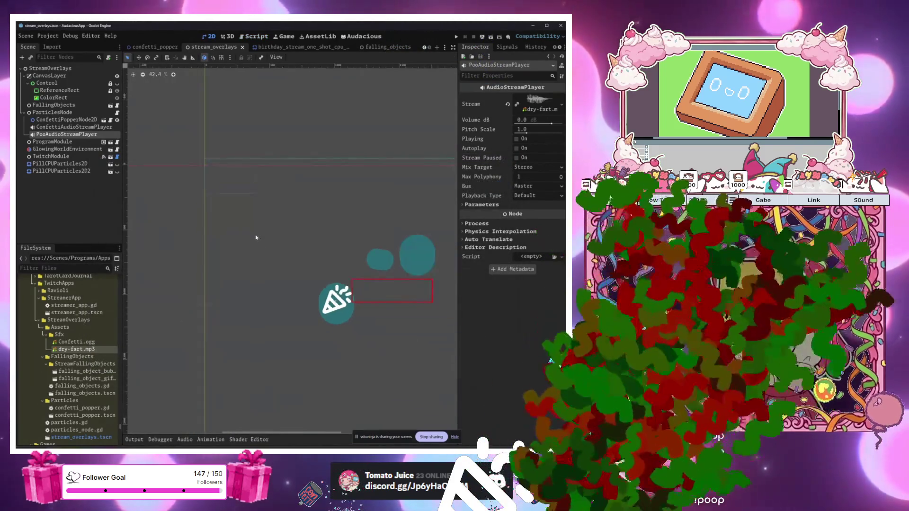
scroll(217, 232, "right", 3)
scroll(218, 232, "down", 2)
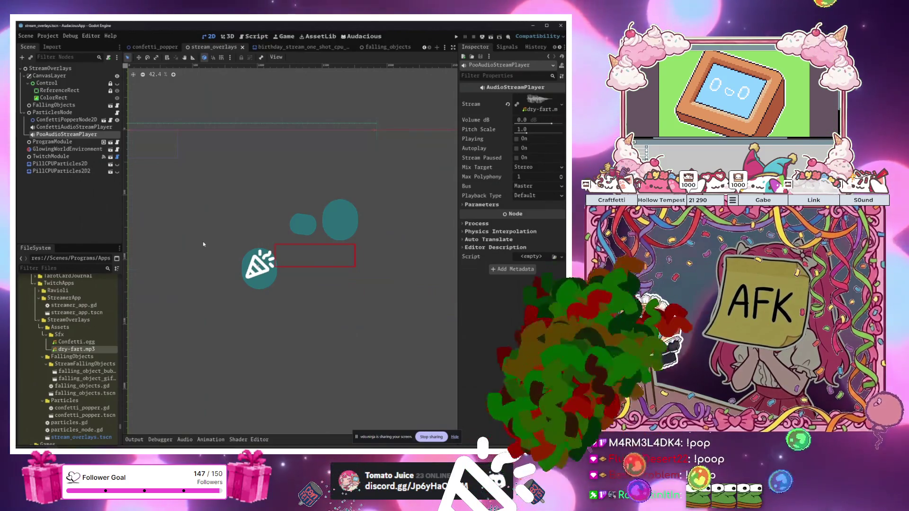
scroll(255, 232, "left", 2)
scroll(256, 232, "up", 1)
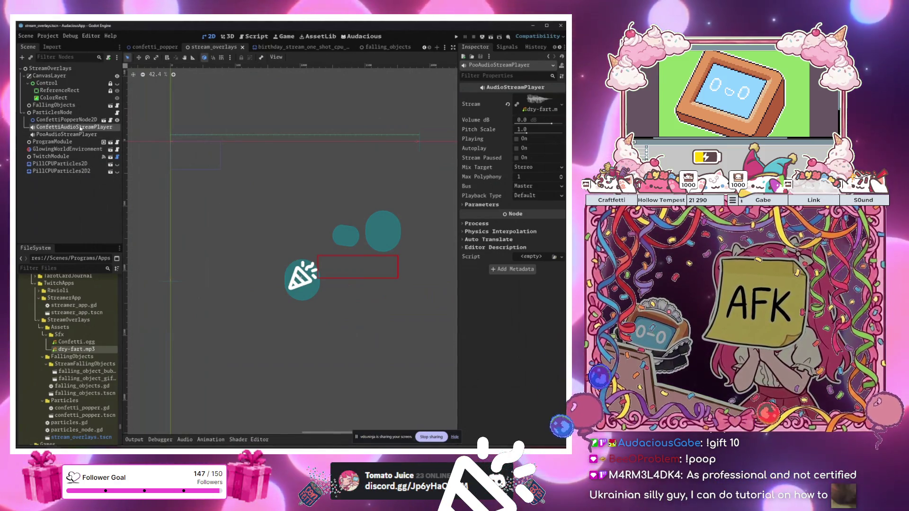
In particles_node.gd, change line 16's confetti colour from SADDLE_BROWN to YELLOW.
left_click(97, 119)
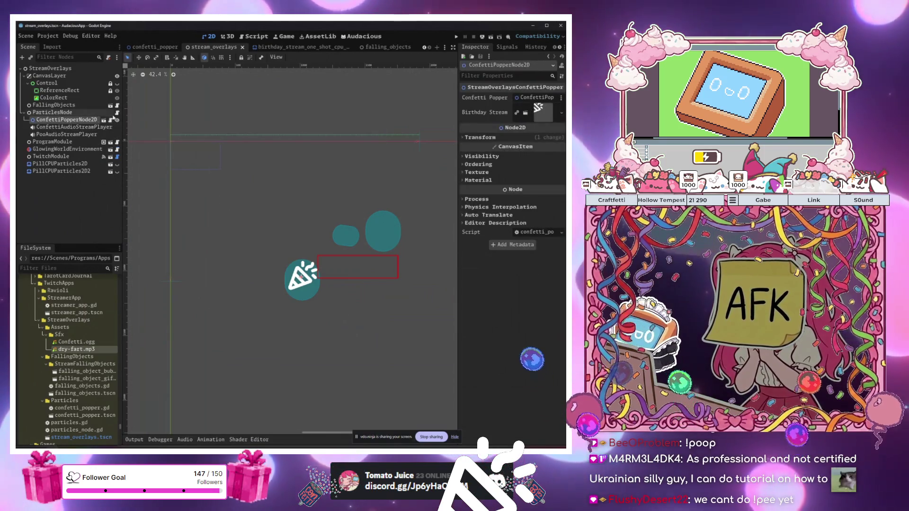
left_click(117, 113)
left_click(308, 268)
left_click(391, 235)
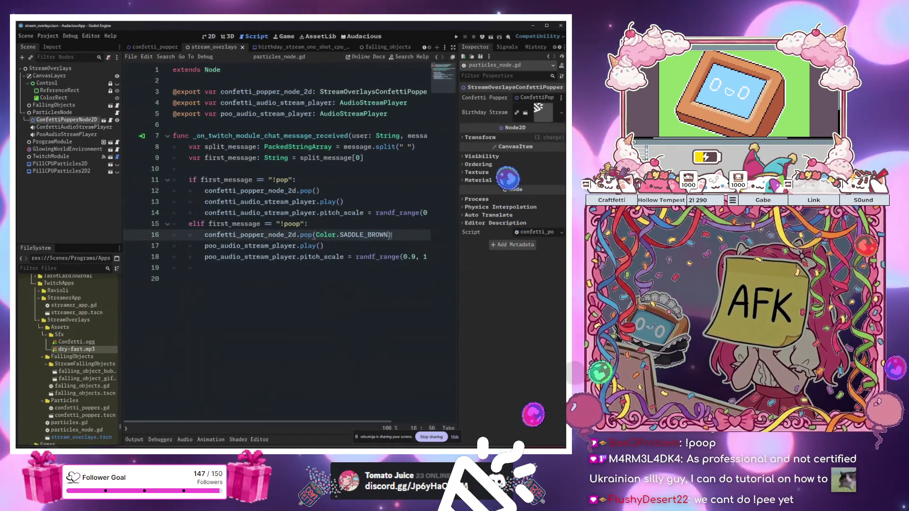
left_click_drag(387, 234, 339, 234)
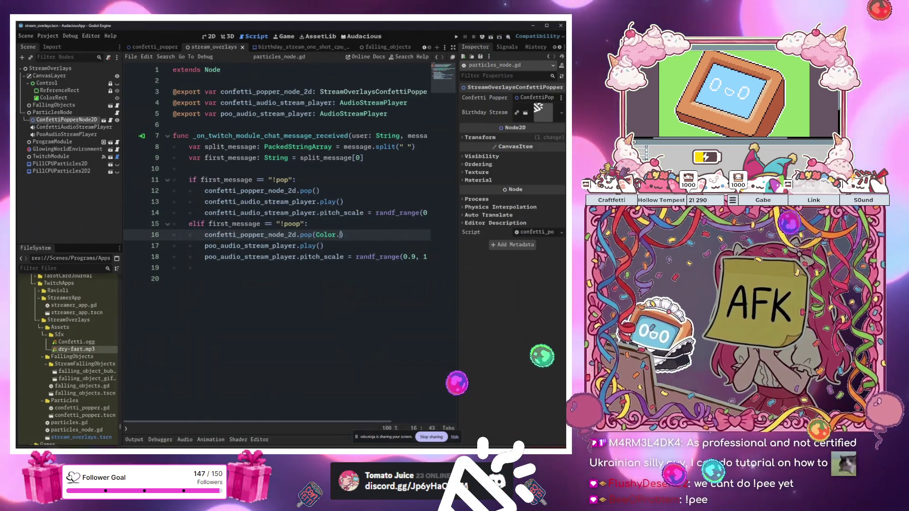
type("YE")
key("Return")
left_click(336, 235)
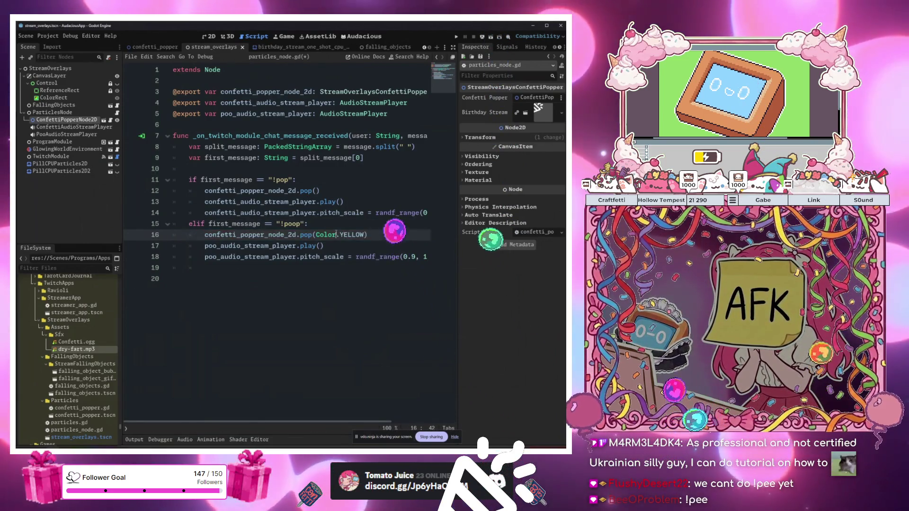
Test-run the project to check the yellow confetti, then stop it and start undoing the edit.
key("F5")
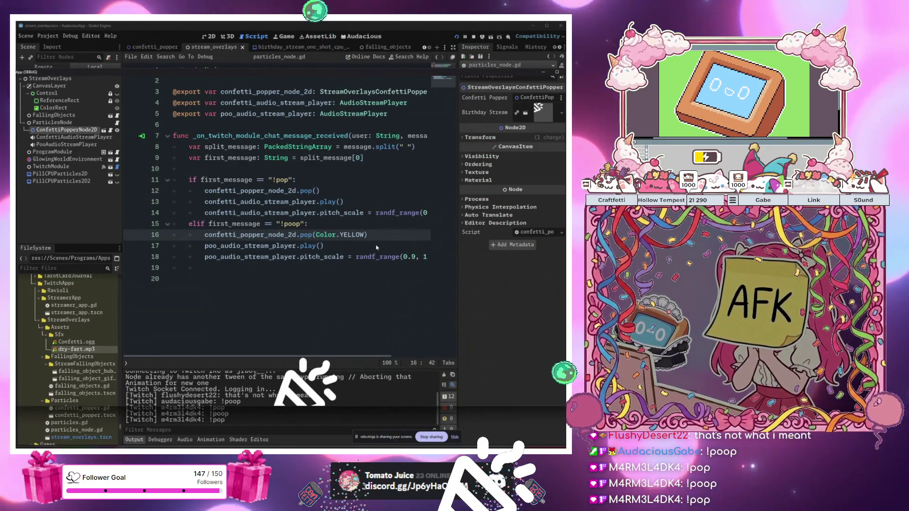
key("F8")
key("ctrl+BackSpace")
Restore line 16 to Color.SADDLE_BROWN and select the colour name.
type("Yel")
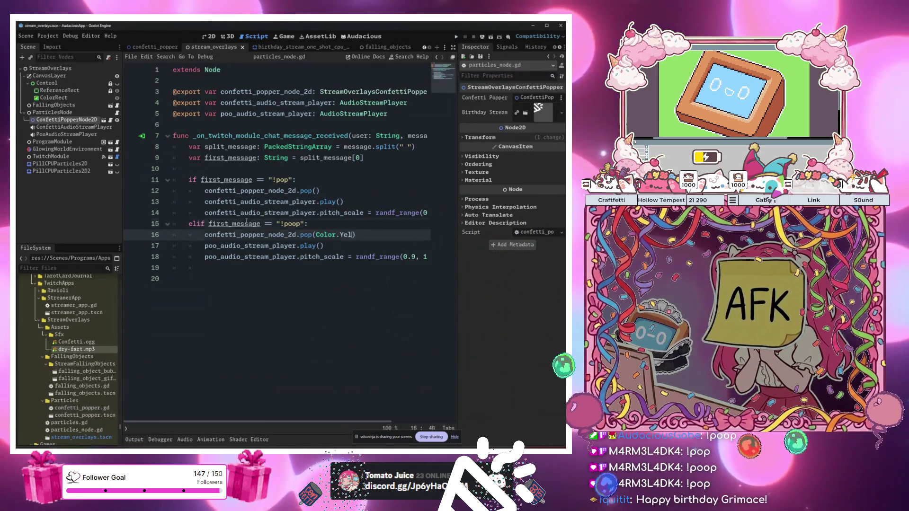
left_click(253, 224)
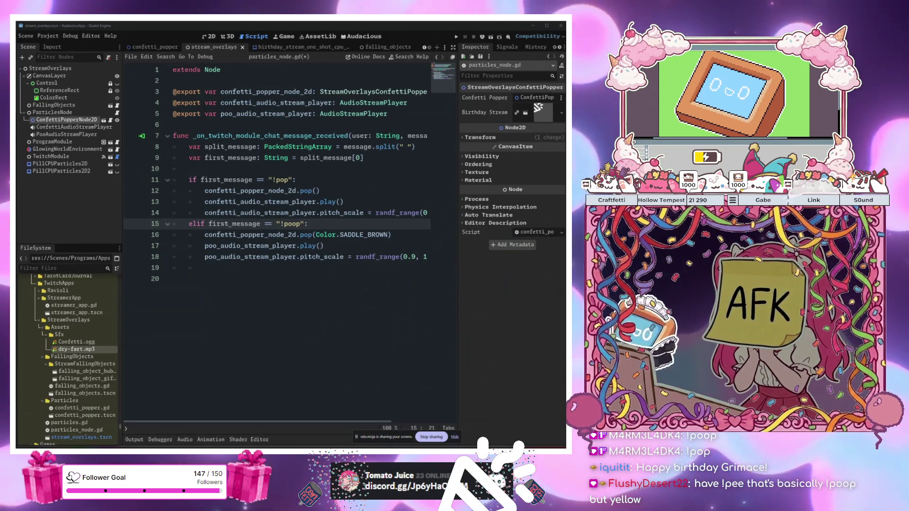
left_click(386, 241)
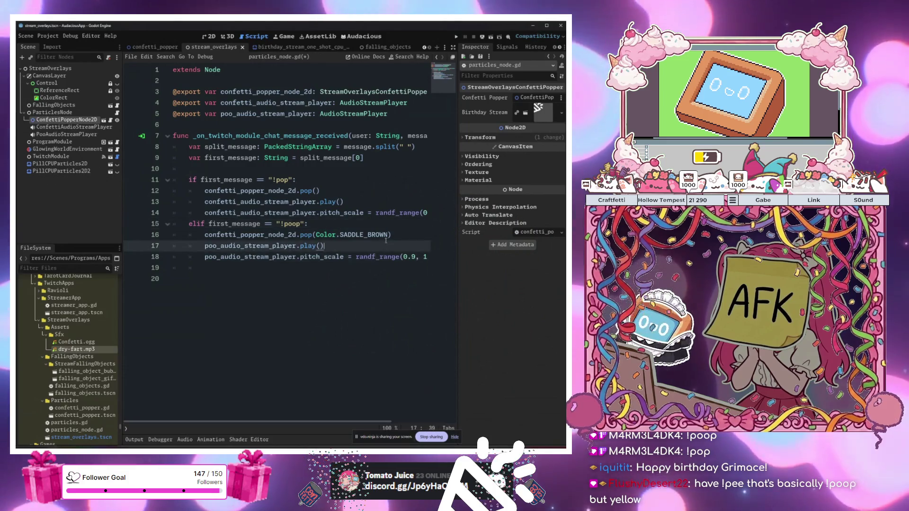
left_click(388, 235)
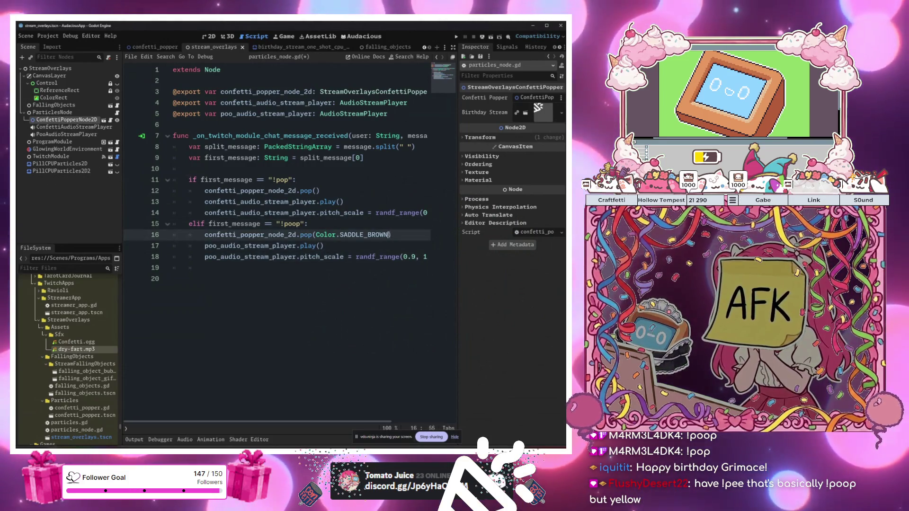
left_click_drag(389, 235, 340, 236)
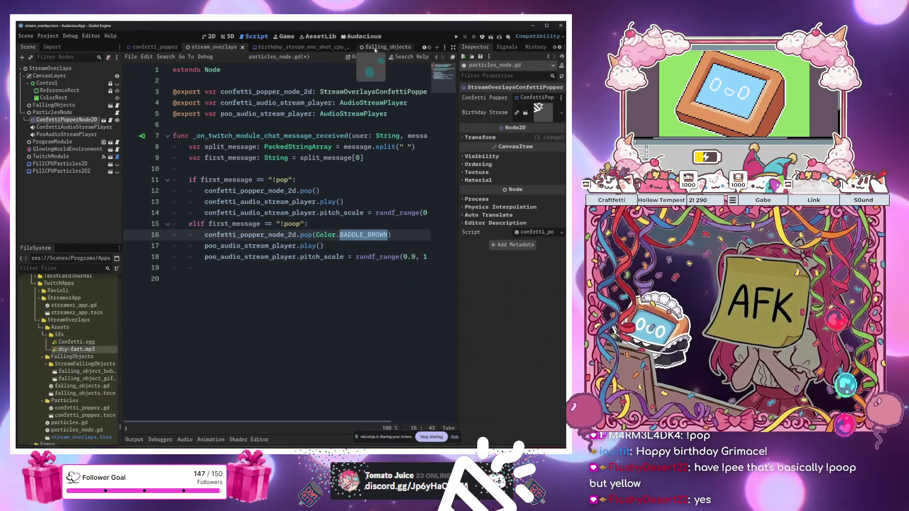
left_click(316, 47)
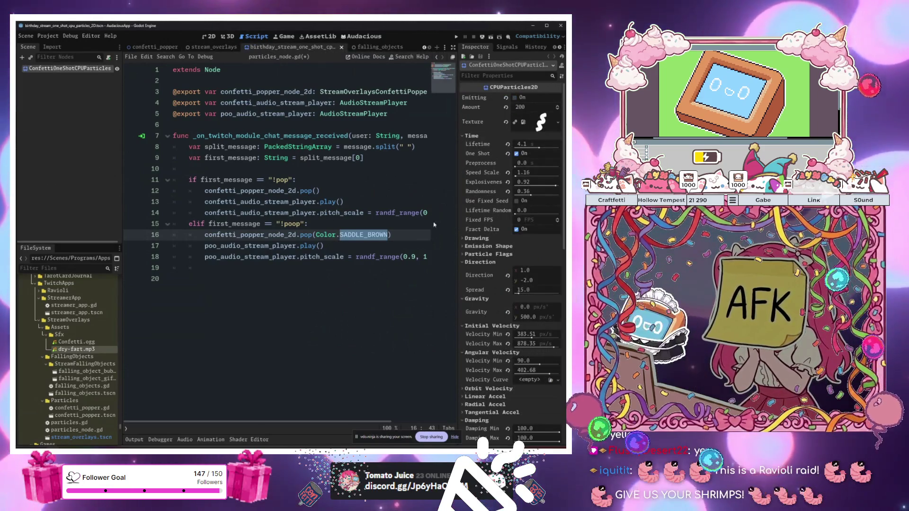
Set the confetti's Hue Variation Min 0.0 and Max 1.0 with no variation curve, then save.
scroll(468, 274, "down", 10)
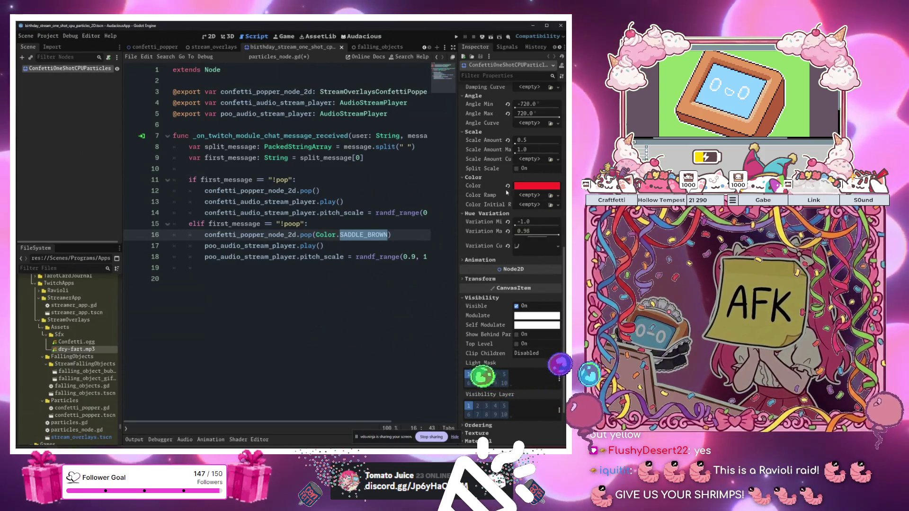
key("ctrl+s")
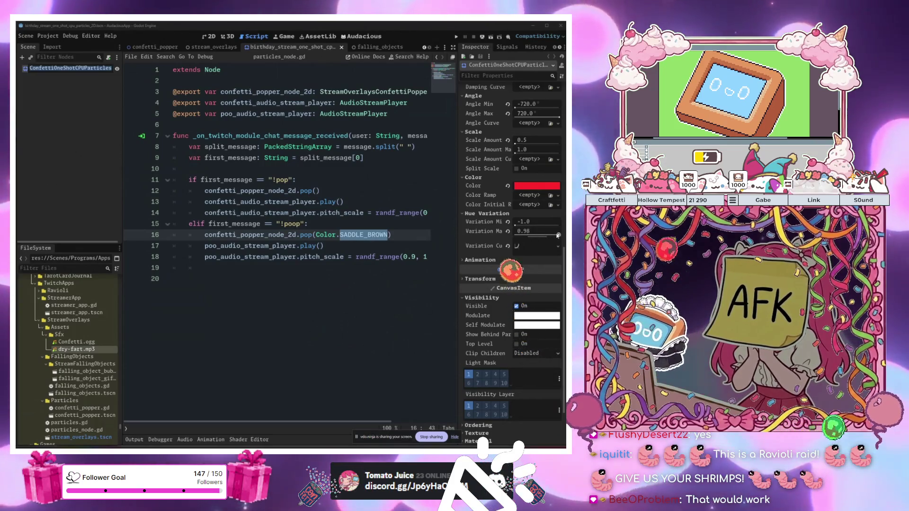
left_click_drag(558, 235, 560, 235)
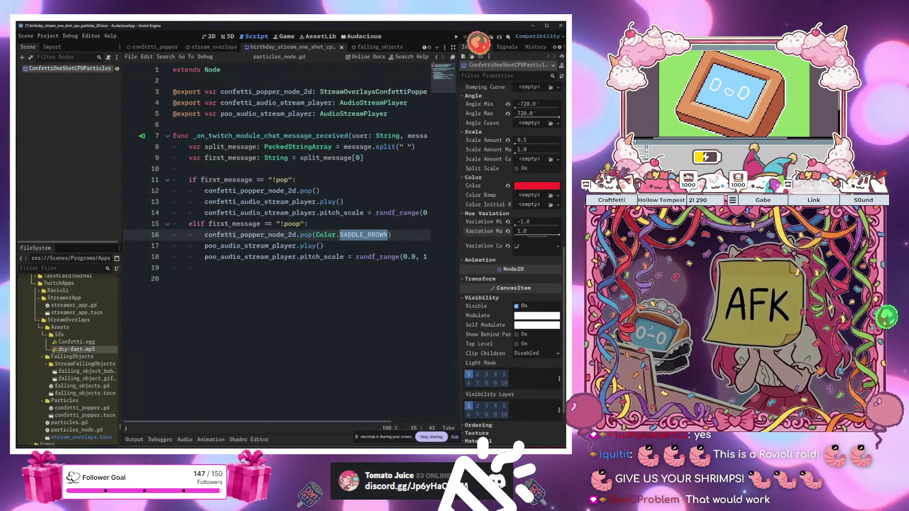
left_click(529, 245)
left_click(529, 246)
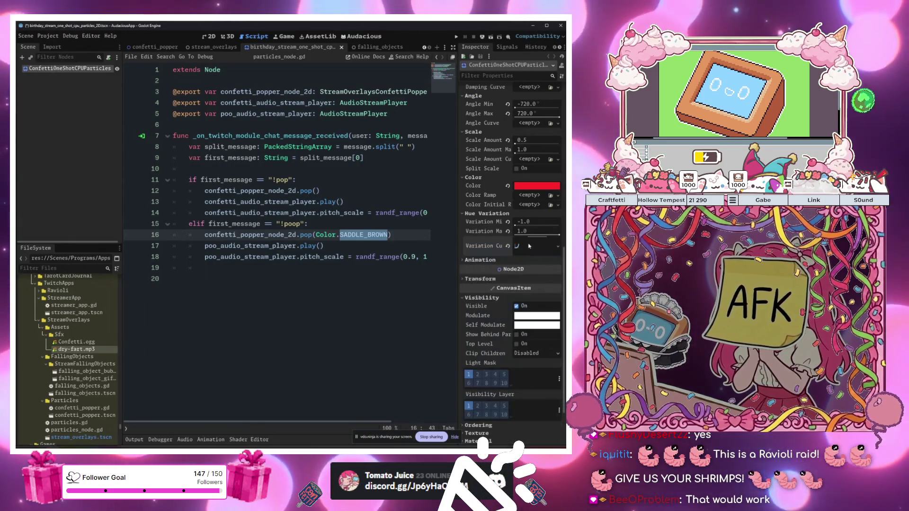
left_click(510, 246)
left_click(273, 158)
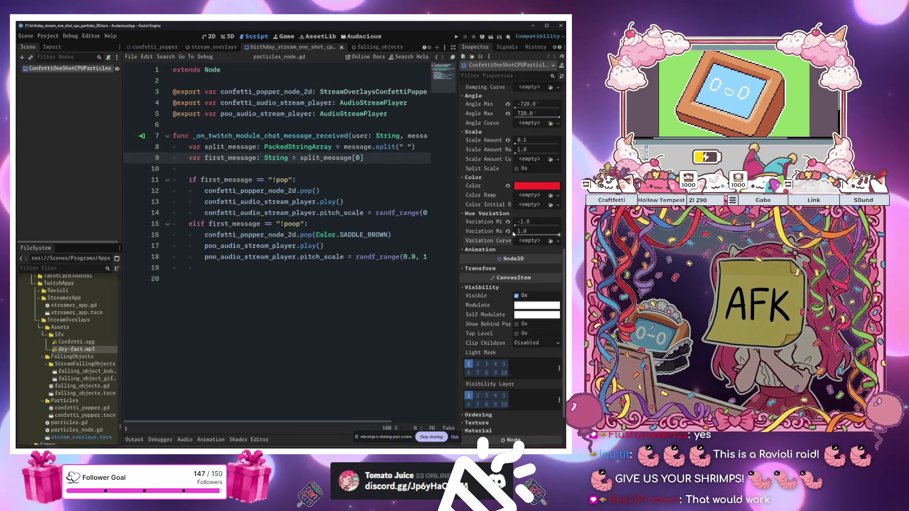
type("0")
key("Return")
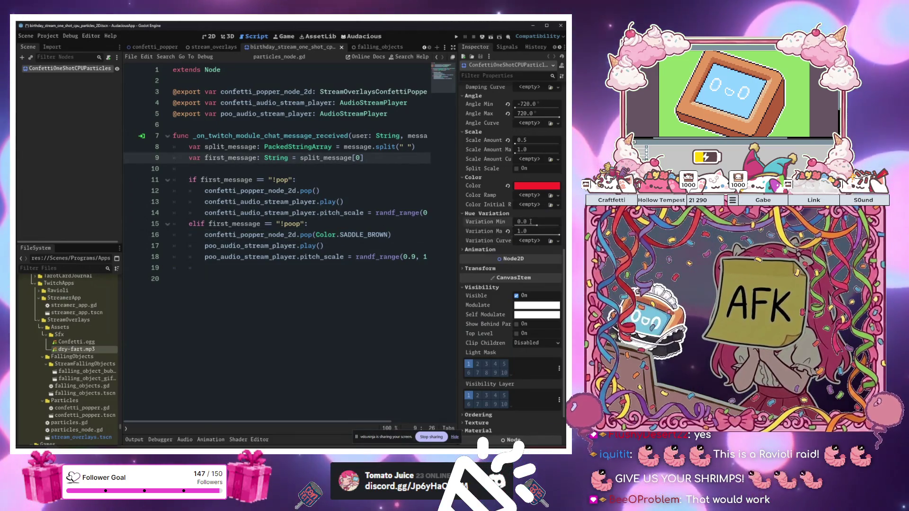
left_click(223, 239)
key("ctrl+s")
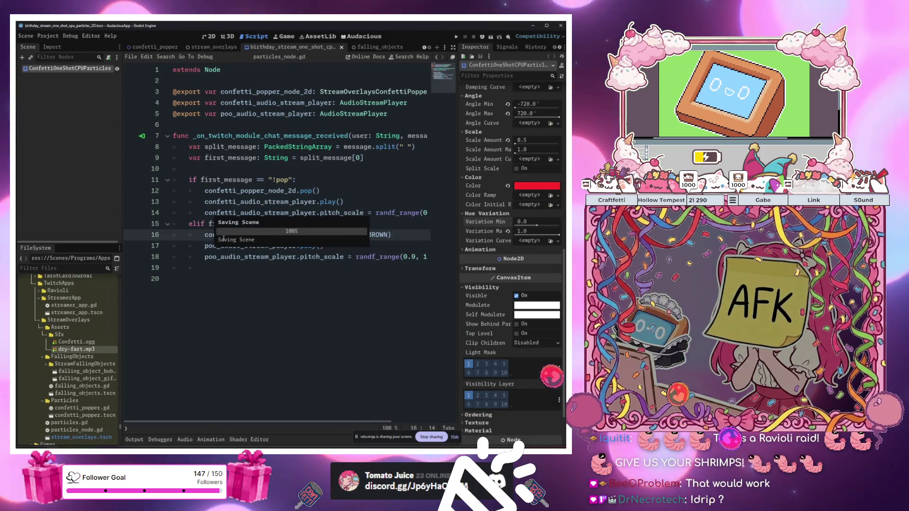
Test-run the project, then lower Hue Variation Min to -0.17.
key("F5")
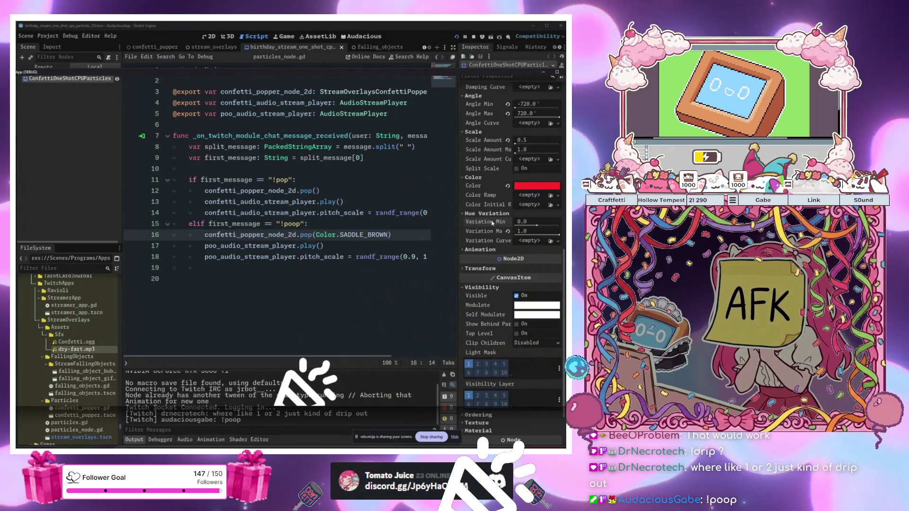
key("F8")
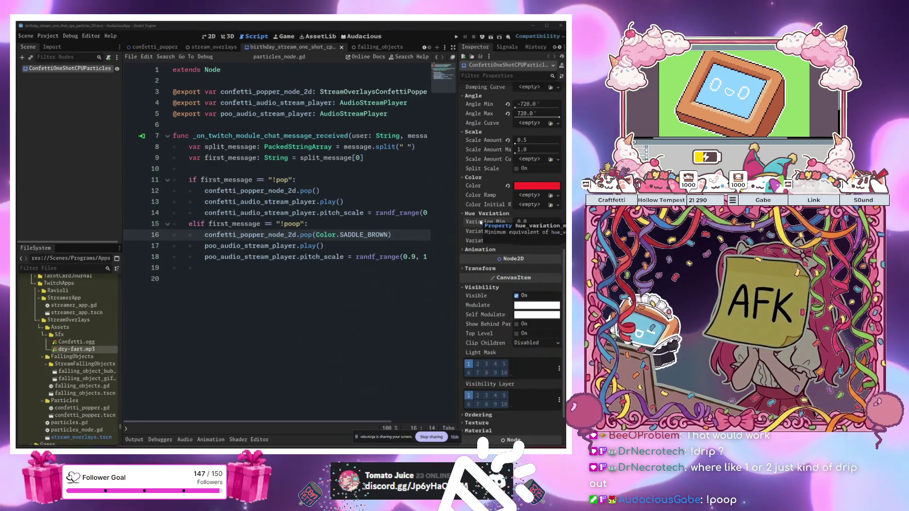
left_click_drag(537, 226, 533, 225)
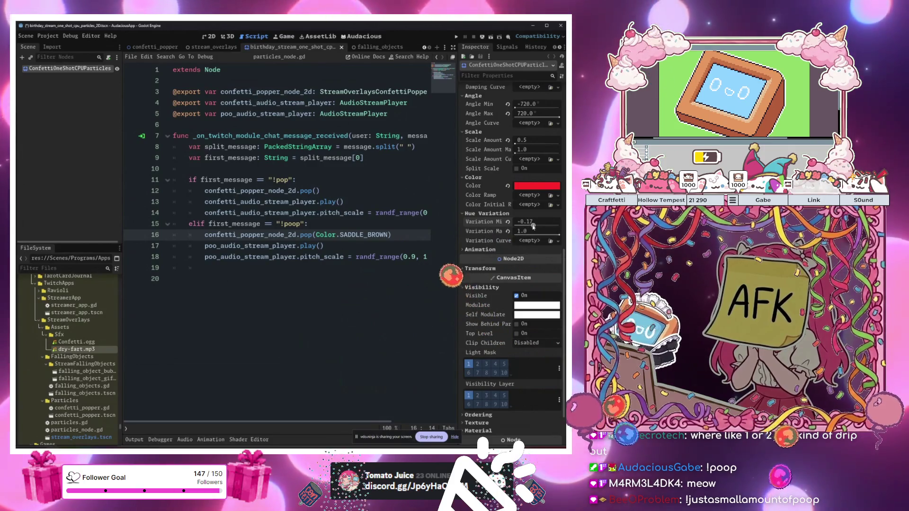
Set Hue Variation Min to -1.0 and test-run the project.
left_click_drag(528, 227, 517, 227)
left_click(353, 207)
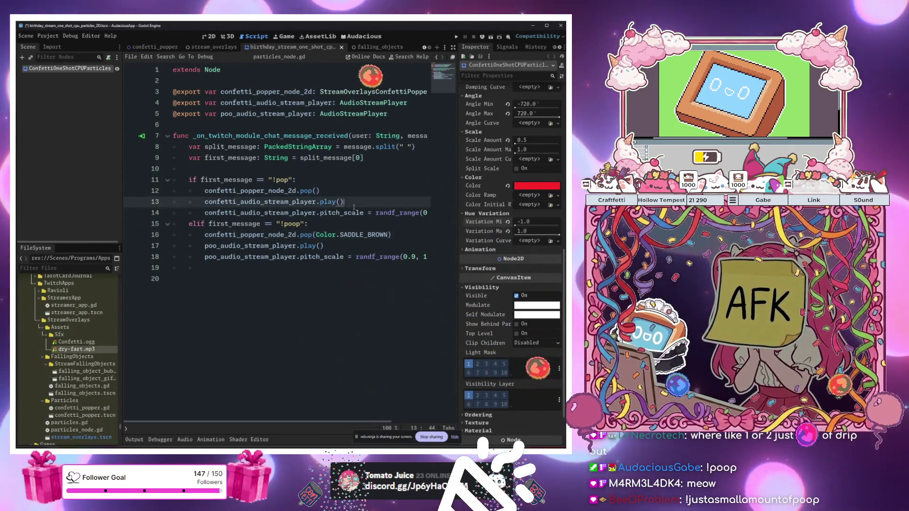
key("F5")
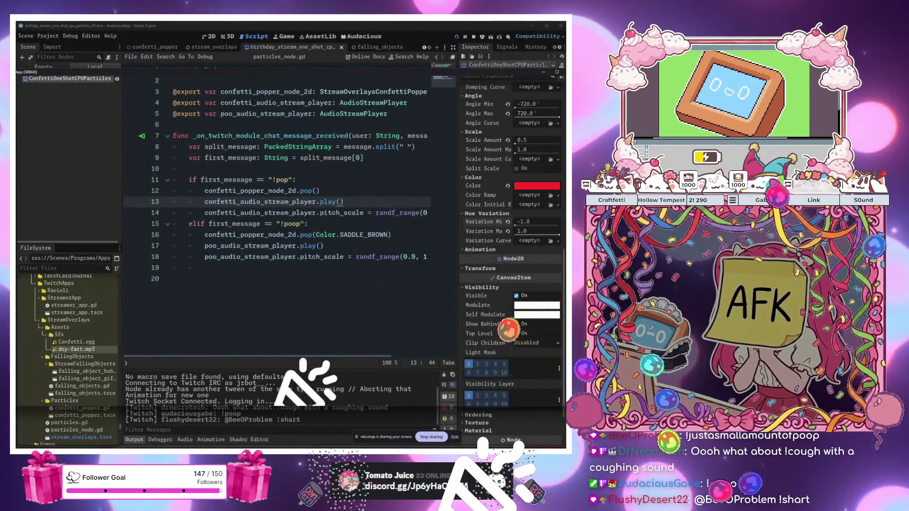
key("F8")
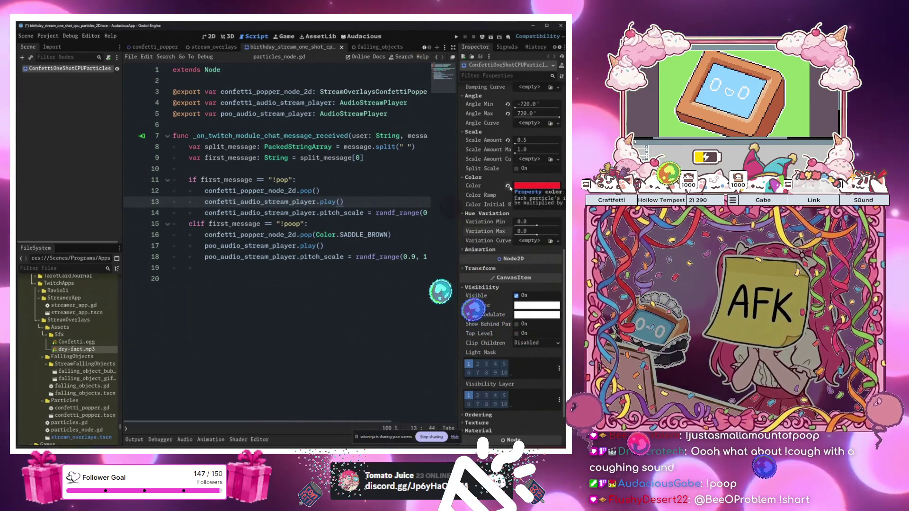
Create a new gradient for the initial Color Ramp, then clear it again.
left_click(558, 204)
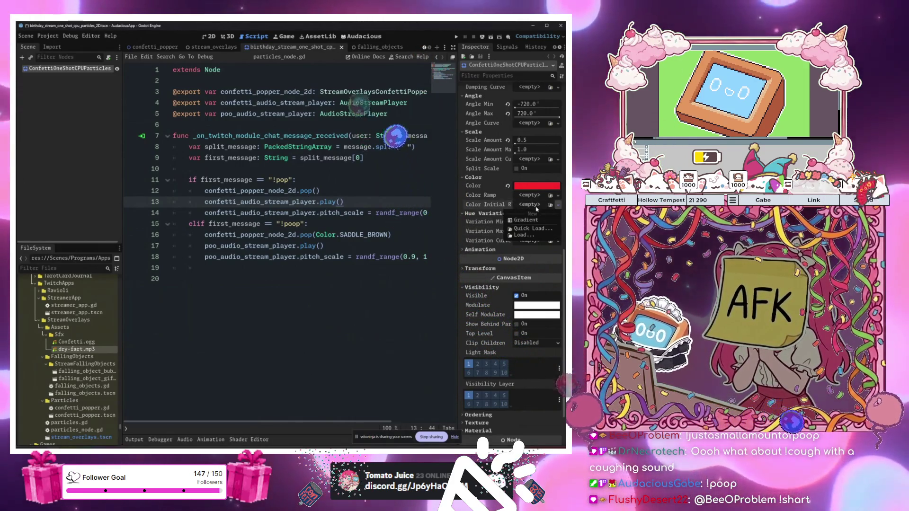
left_click(537, 220)
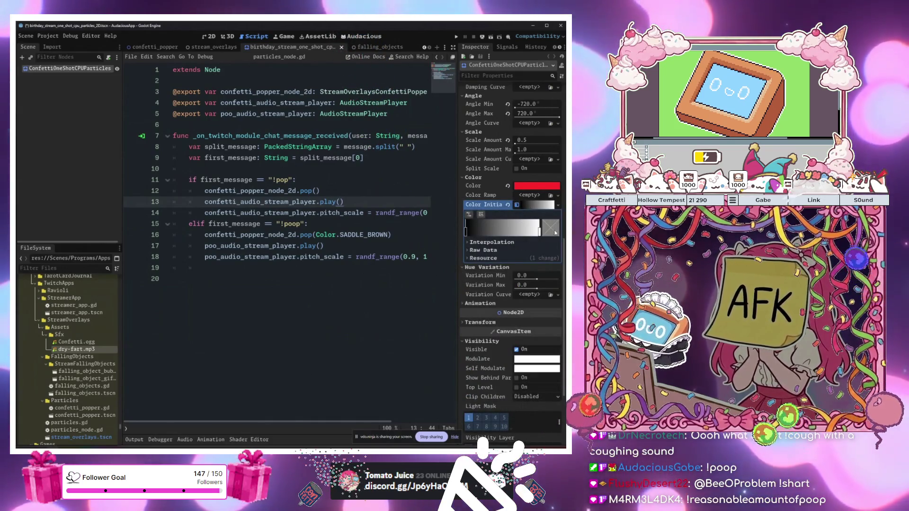
left_click(507, 204)
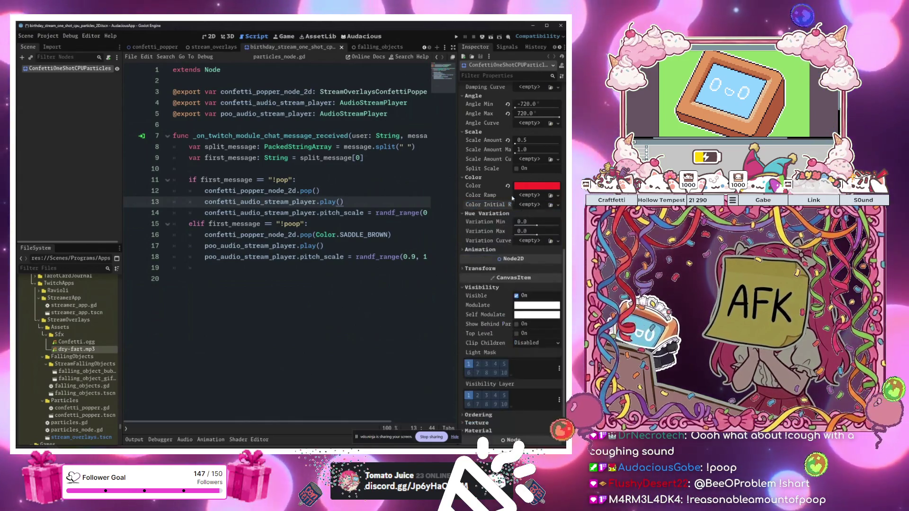
Set Hue Variation Max to 1.0, add a variation curve peaking at 1.0 near 0.25, and run.
left_click_drag(536, 227, 560, 235)
left_click(528, 240)
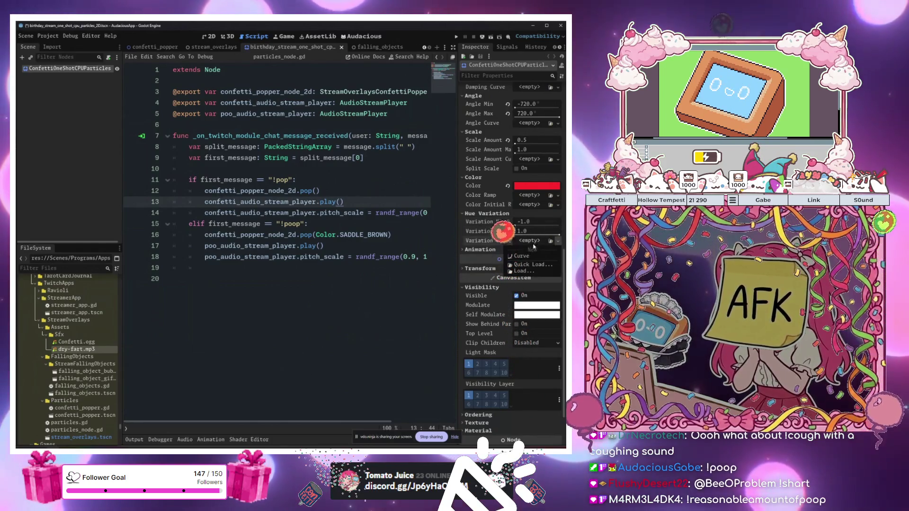
left_click(525, 251)
left_click(527, 246)
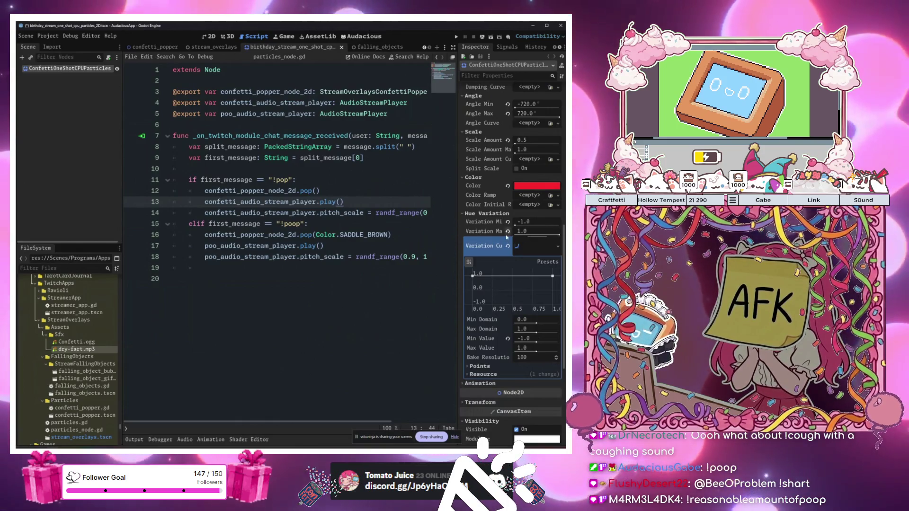
left_click_drag(473, 274, 475, 307)
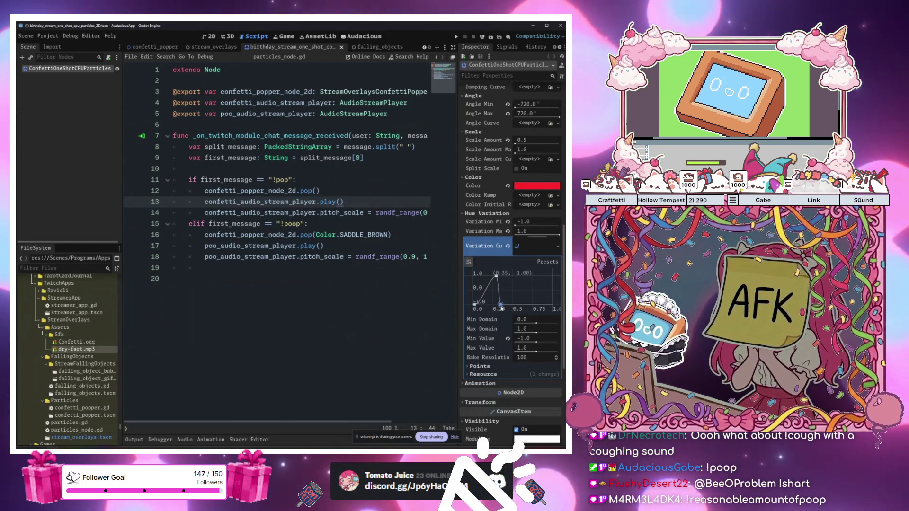
left_click_drag(489, 309, 479, 309)
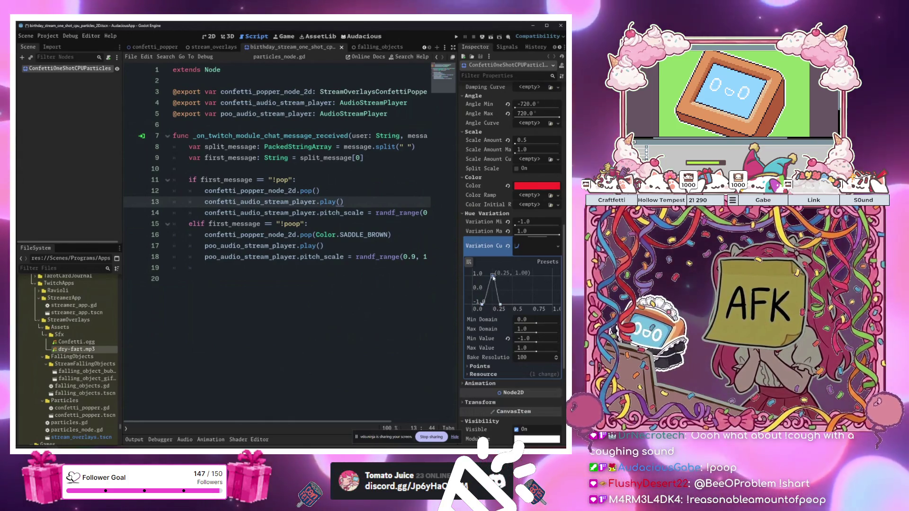
left_click_drag(493, 277, 490, 276)
left_click(302, 312)
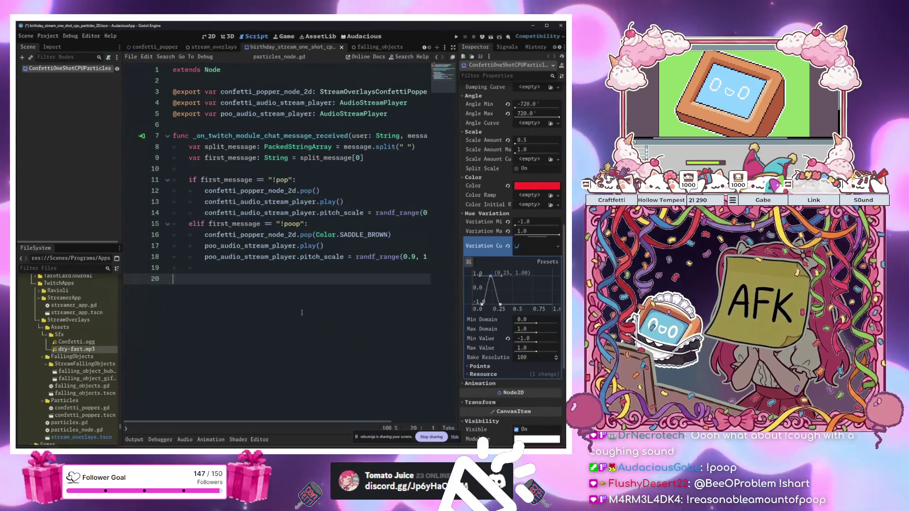
key("F6")
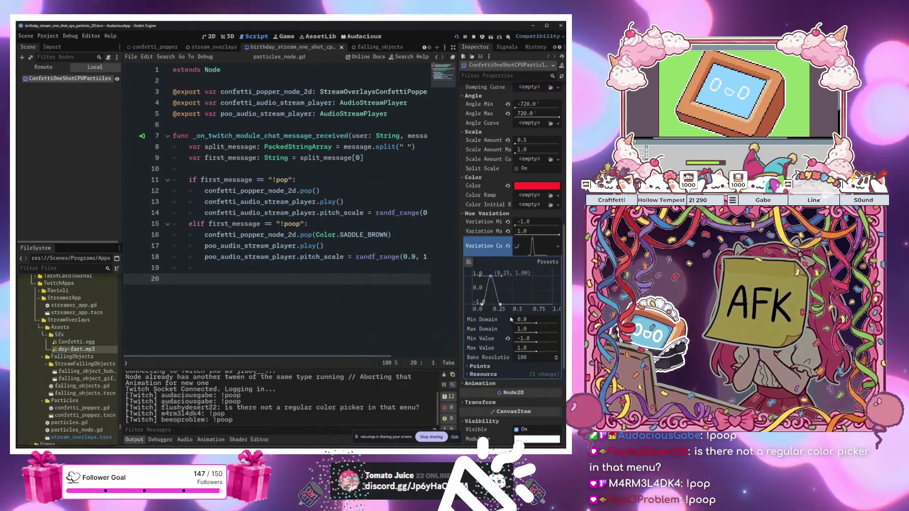
left_click_drag(500, 304, 553, 304)
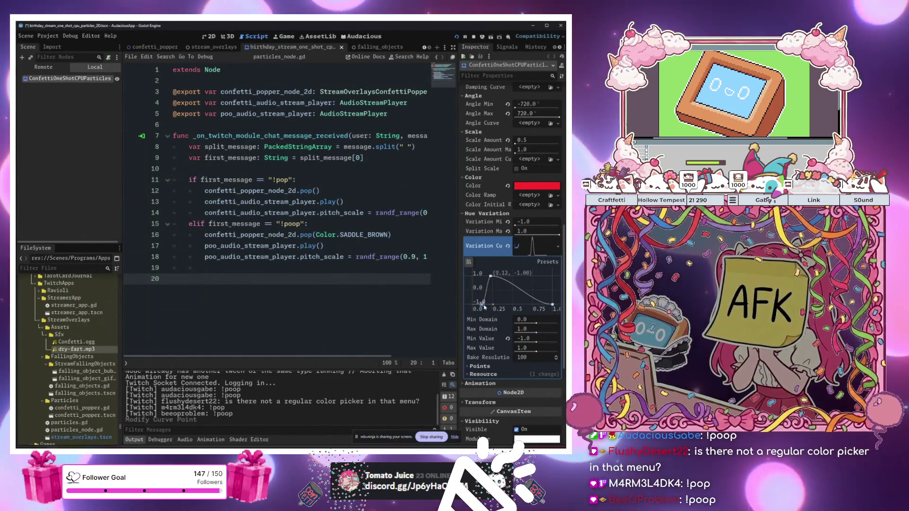
Pin the variation curve's first point at 0.0, -1.0 and test-run the project.
left_click_drag(483, 305, 472, 304)
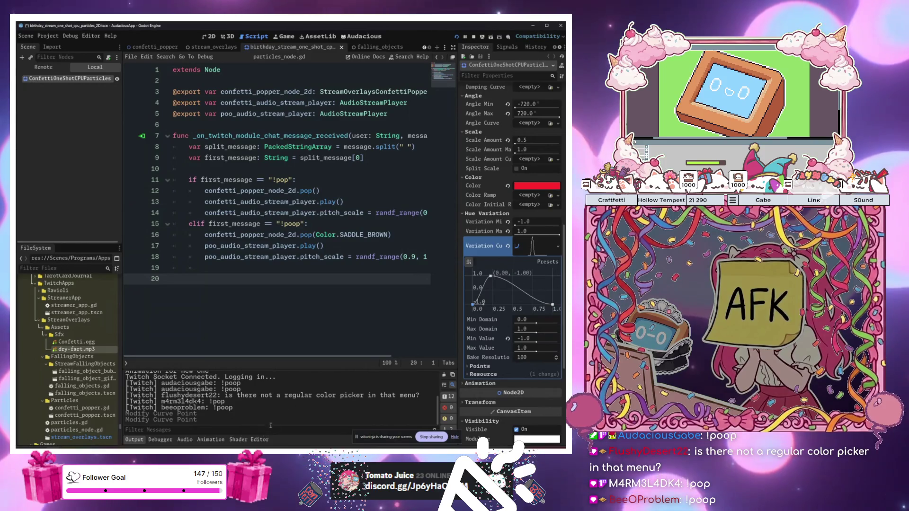
key("F5")
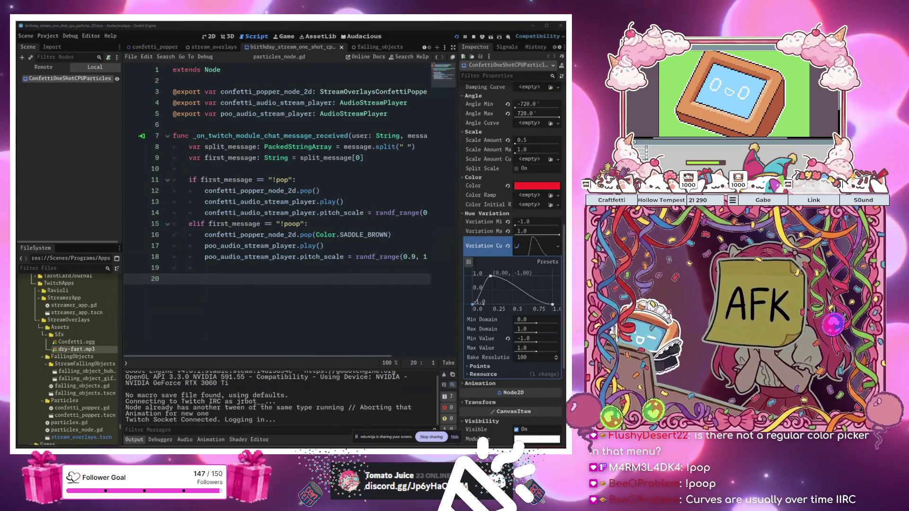
left_click(287, 223)
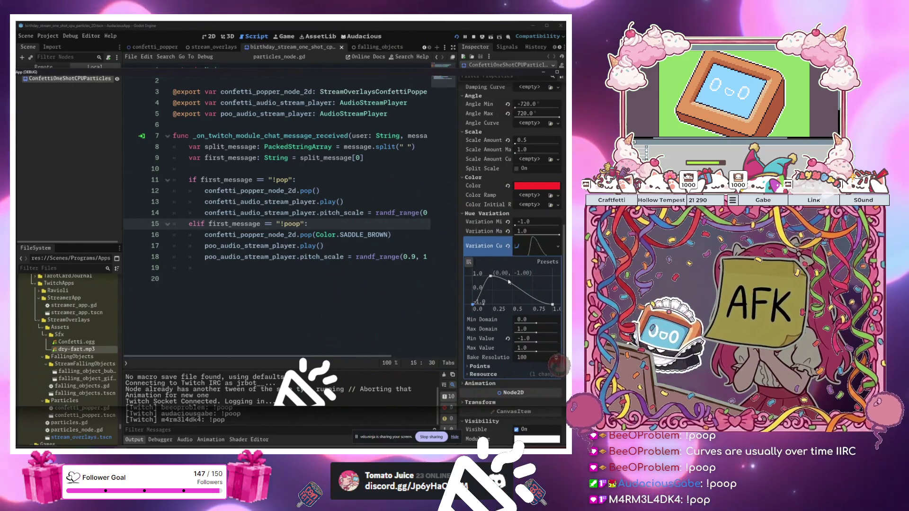
key("F8")
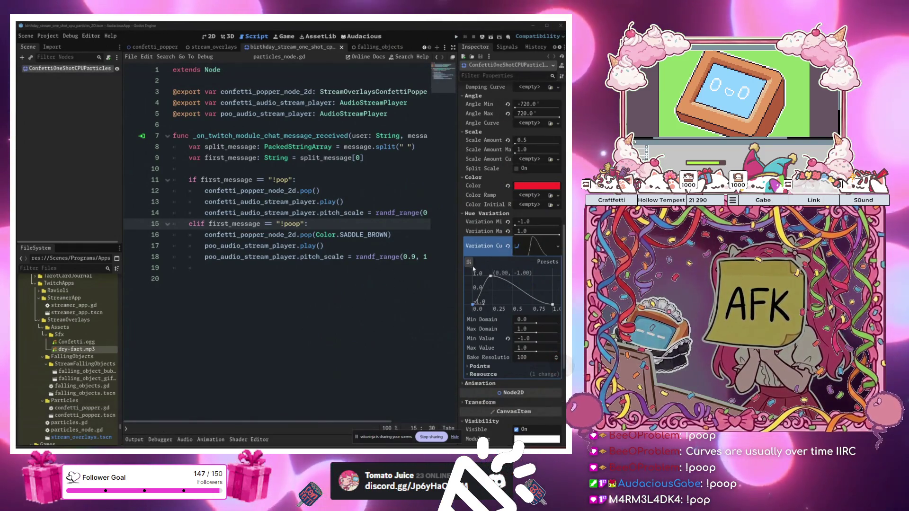
Replace the hue variation curve with a fresh flat curve at 1.0 and relaunch.
left_click(507, 247)
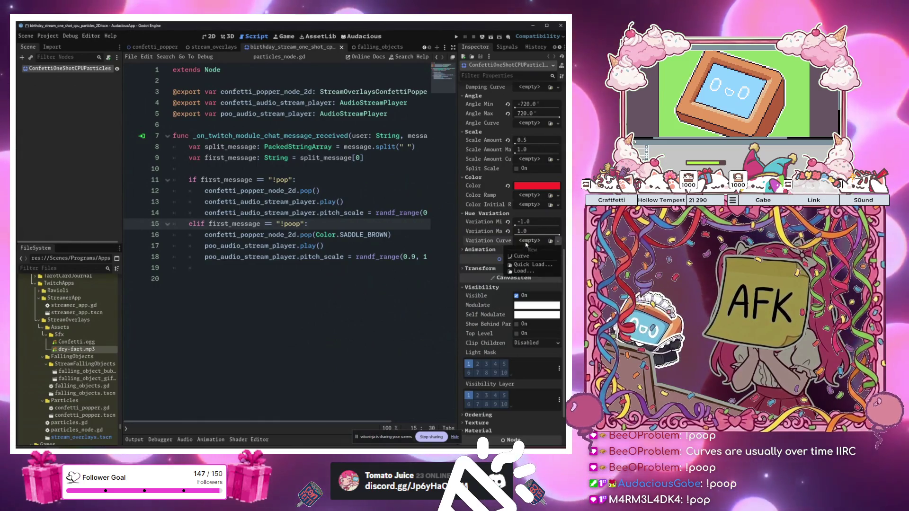
left_click(526, 241)
left_click(521, 256)
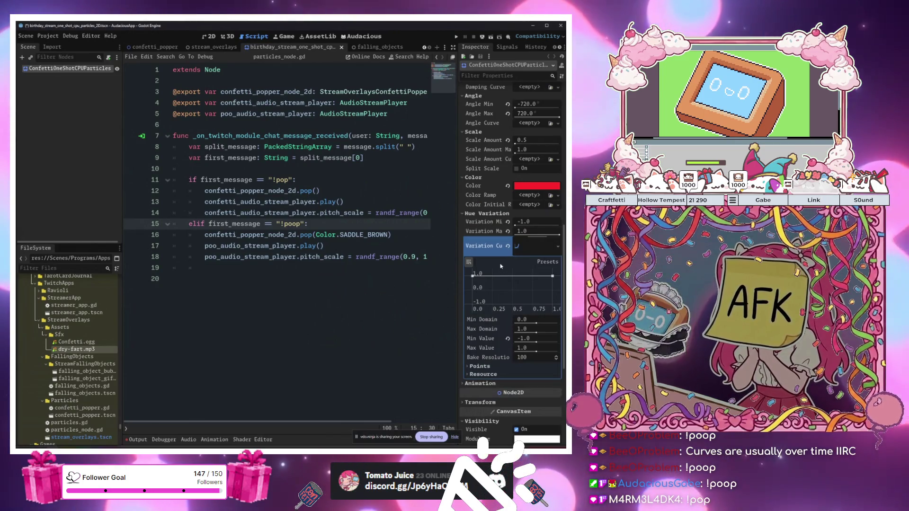
scroll(501, 266, "up", 5)
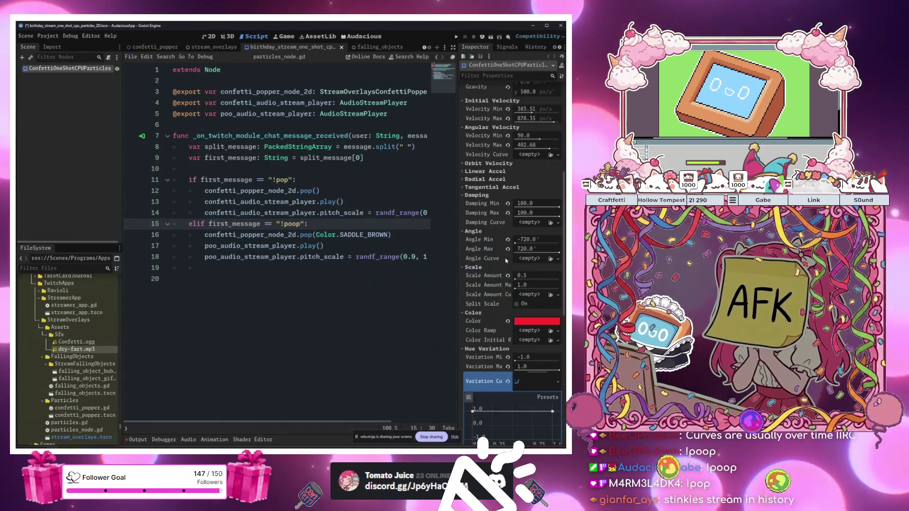
scroll(506, 260, "up", 7)
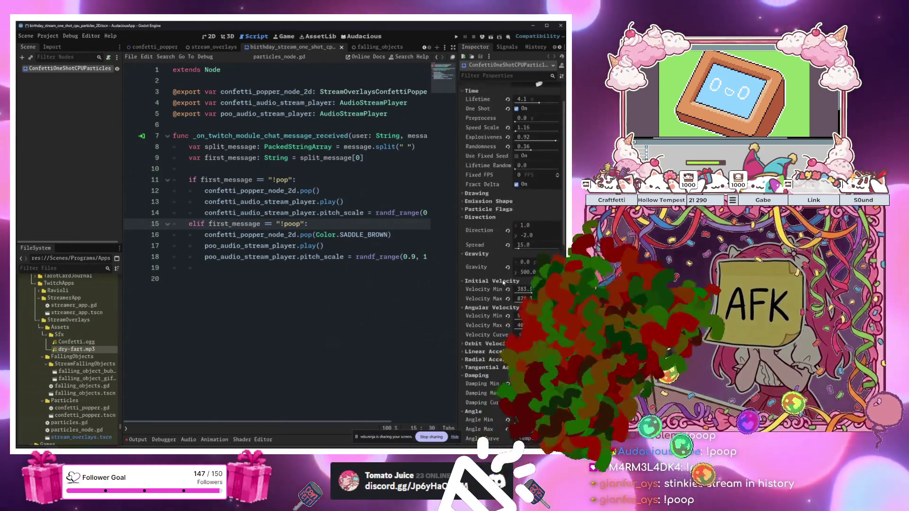
scroll(503, 282, "down", 10)
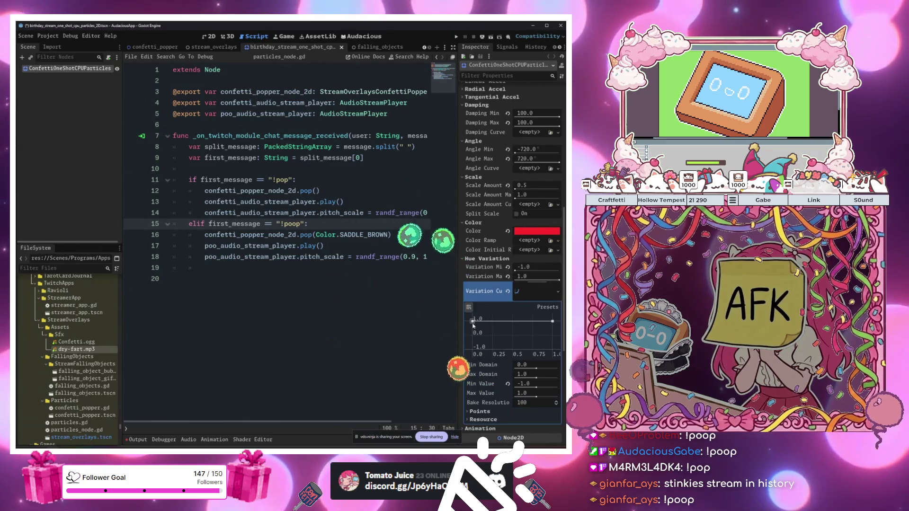
left_click(340, 258)
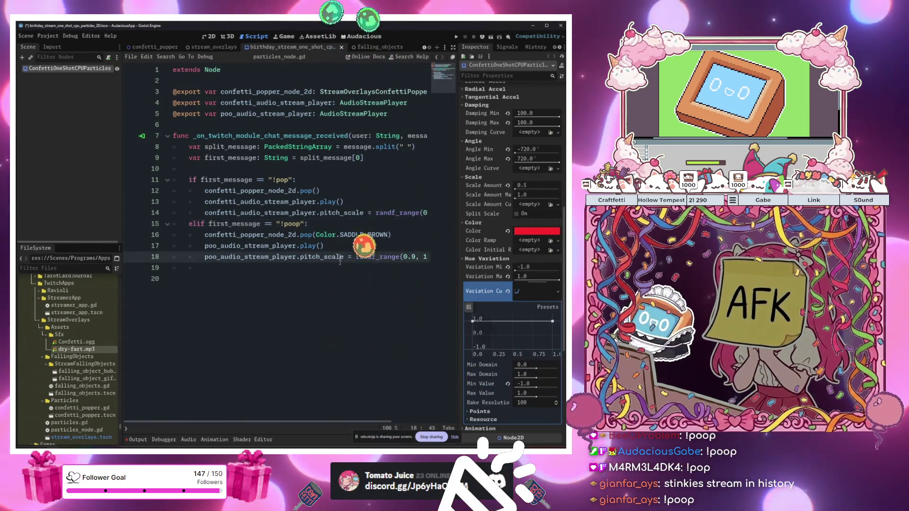
key("F5")
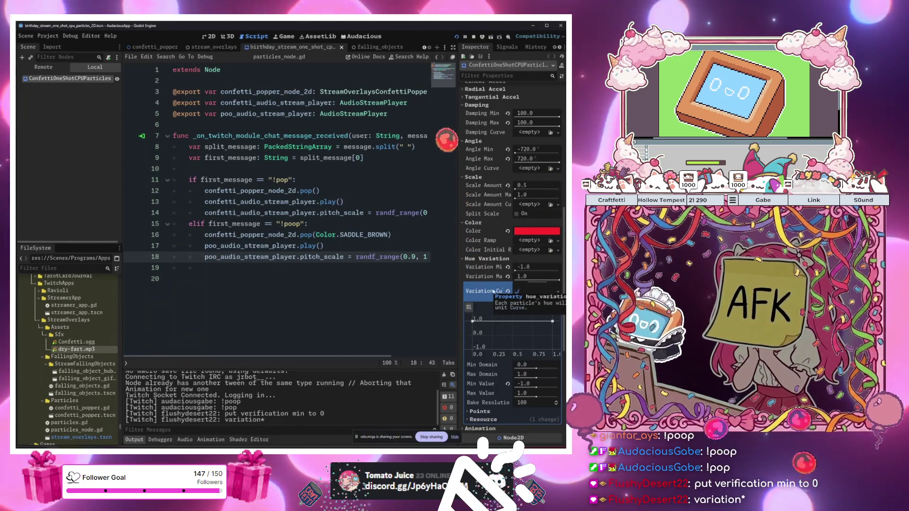
Set Hue Variation Min to 0.0 and test-run the project.
left_click(507, 267)
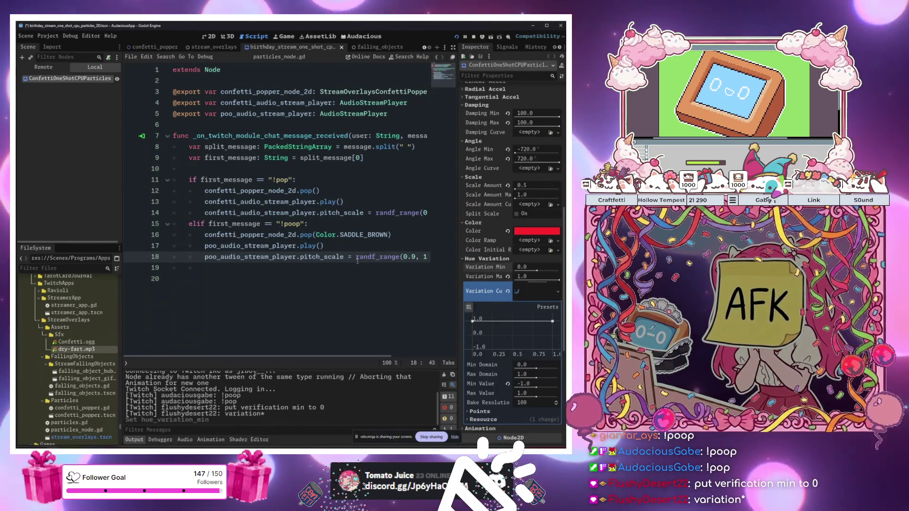
key("F5")
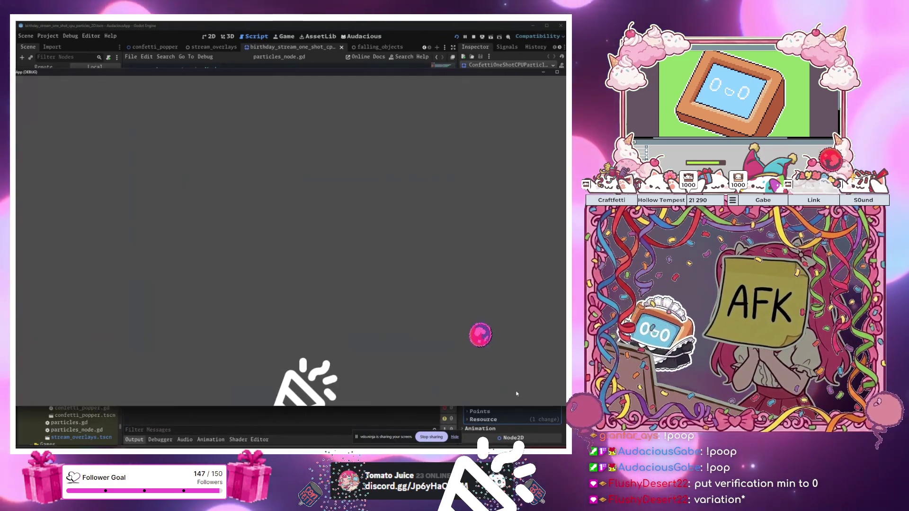
key("F8")
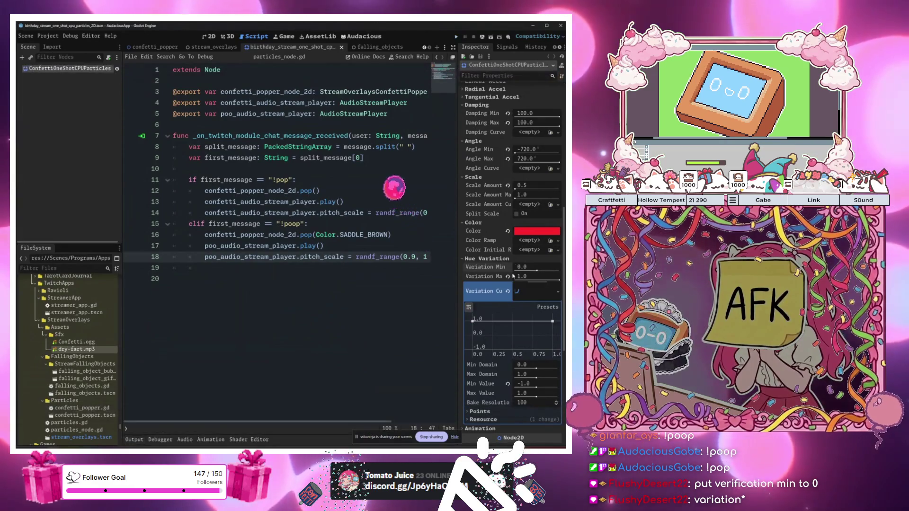
Recreate the hue variation curve as a new curve and save the scene.
left_click(508, 291)
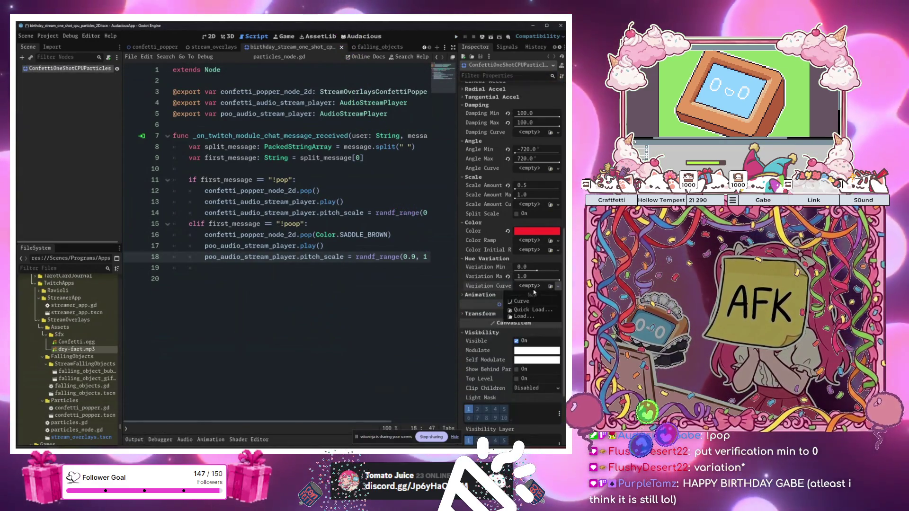
left_click(520, 302)
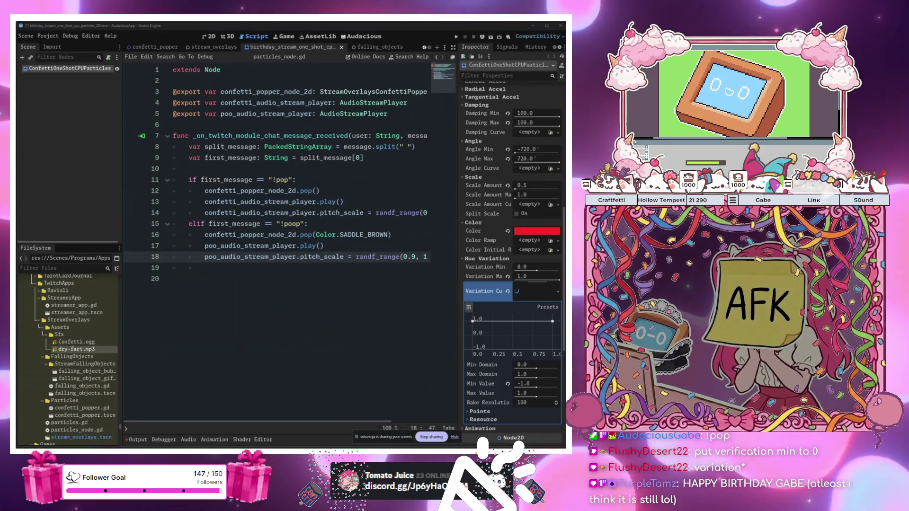
left_click(356, 148)
key("ctrl+s")
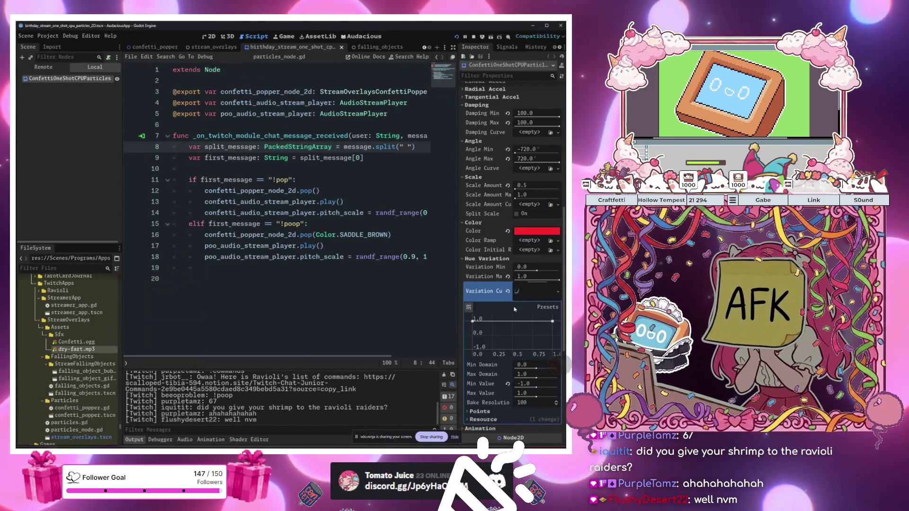
Remove the confetti's hue variation curve and revert the particle colour from red to white.
scroll(538, 343, "down", 2)
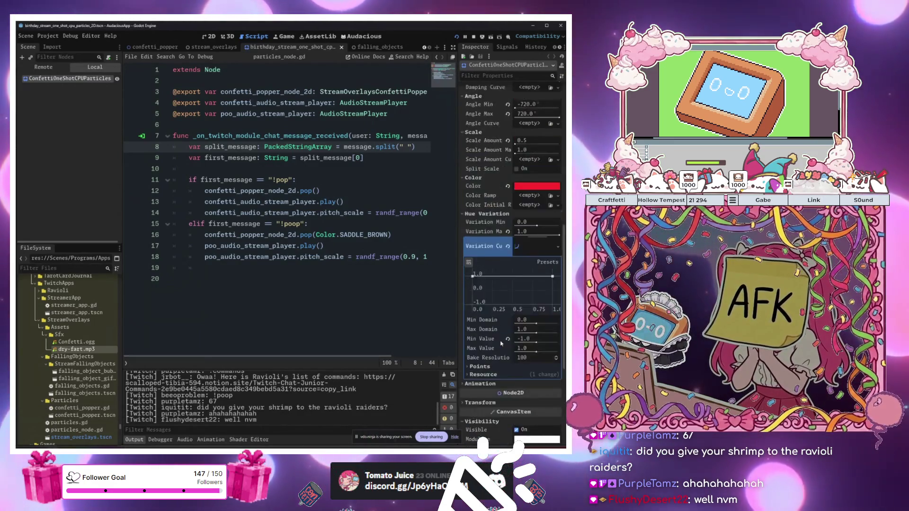
scroll(502, 344, "up", 4)
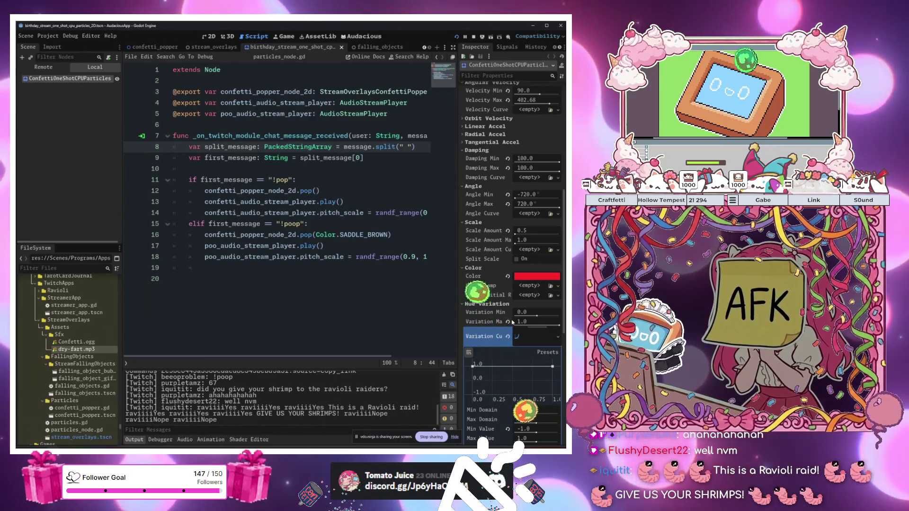
left_click(508, 336)
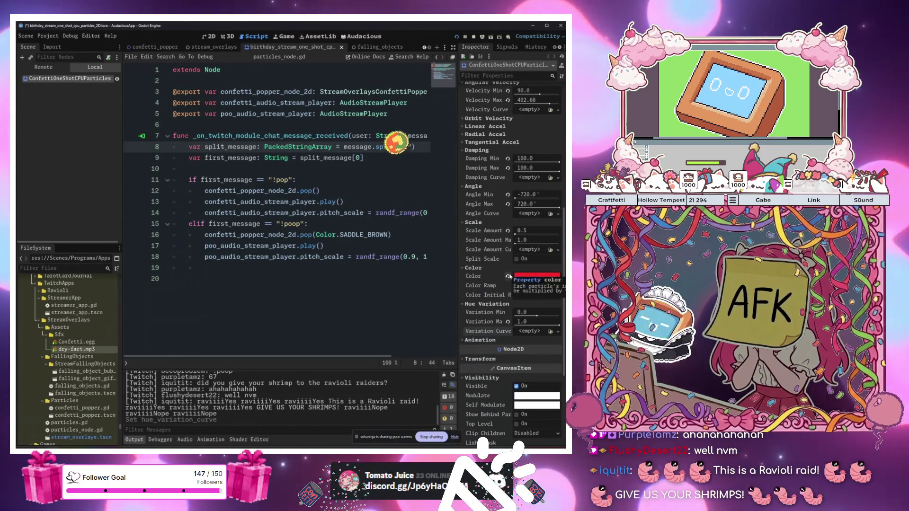
left_click(529, 295)
left_click(509, 276)
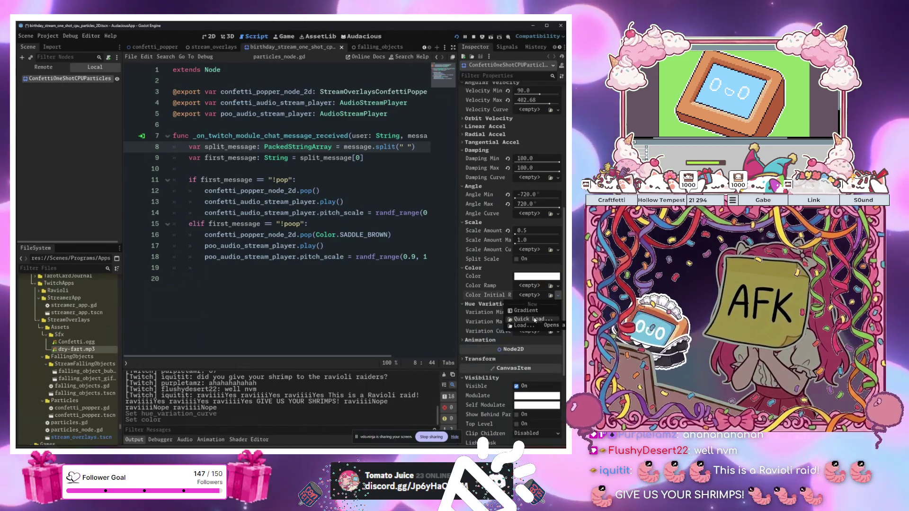
Give the initial colour ramp a new gradient with its left point set to warm yellow.
left_click(525, 310)
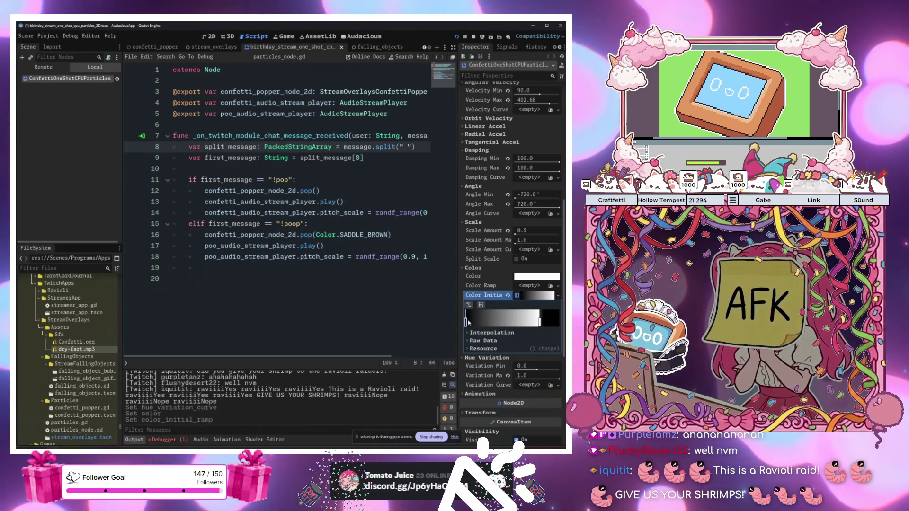
double_click(467, 323)
left_click(501, 169)
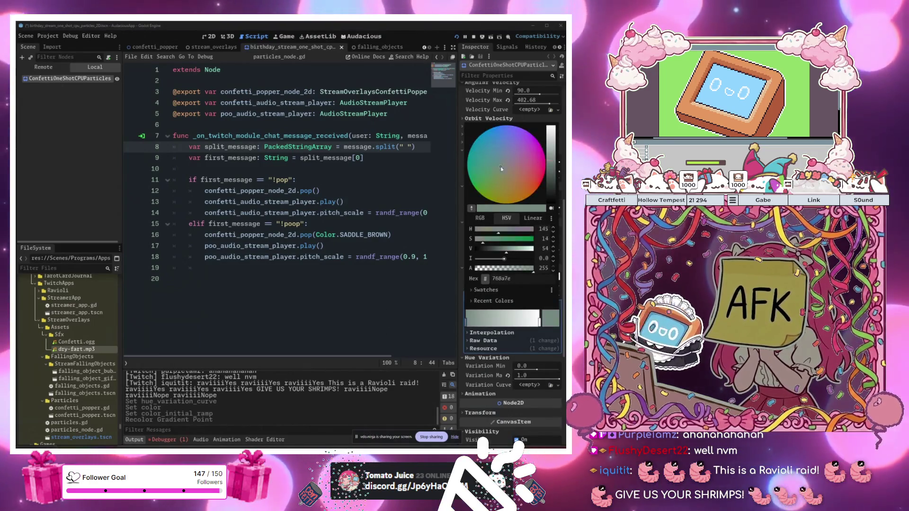
left_click(509, 190)
left_click_drag(550, 157, 551, 126)
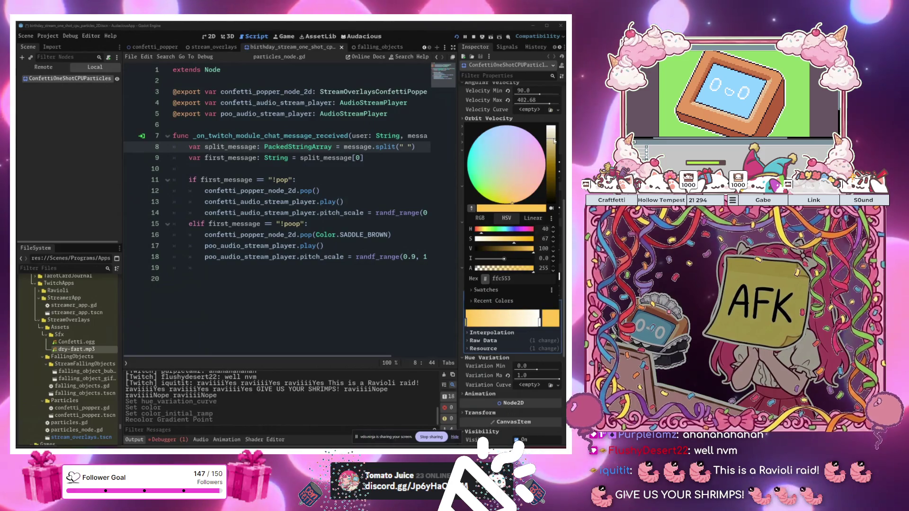
left_click_drag(514, 208, 513, 209)
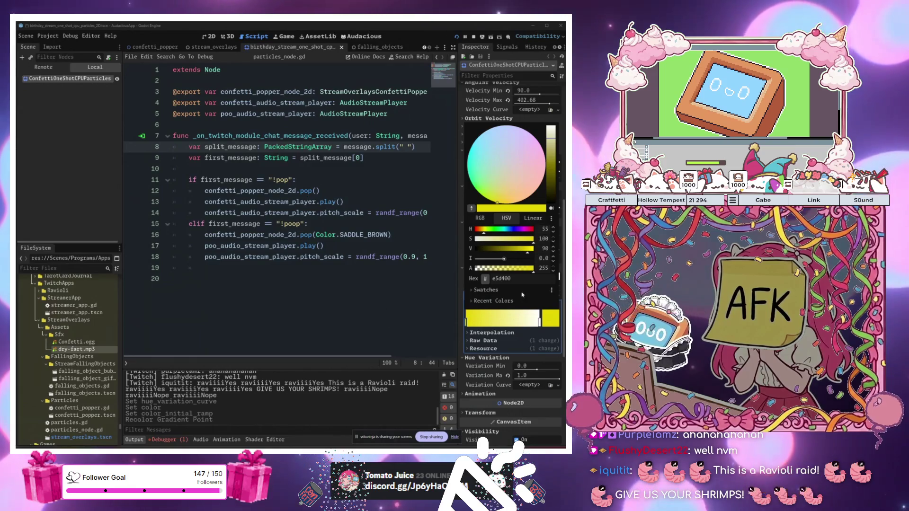
left_click(539, 322)
Recolour the gradient's white right point to a golden orange.
left_click_drag(540, 322, 549, 324)
left_click(549, 324)
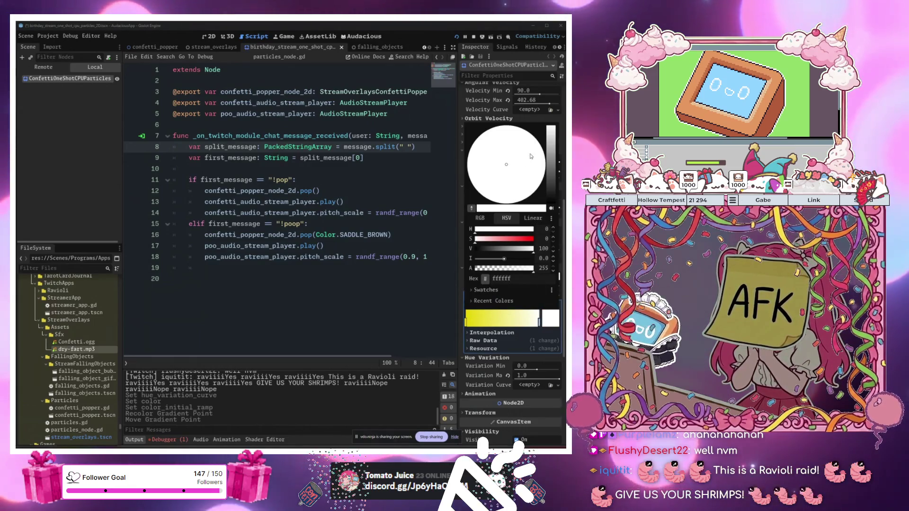
left_click(553, 152)
left_click(524, 204)
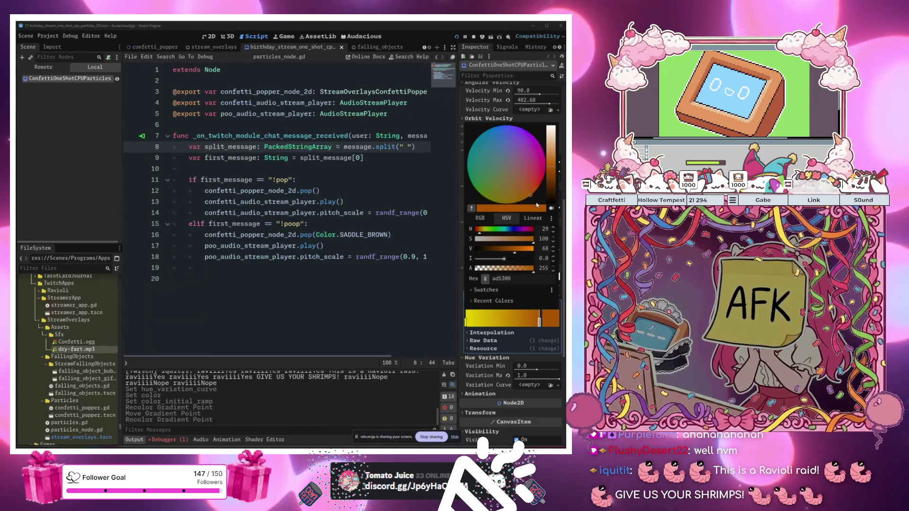
left_click_drag(554, 162, 552, 127)
left_click(530, 168)
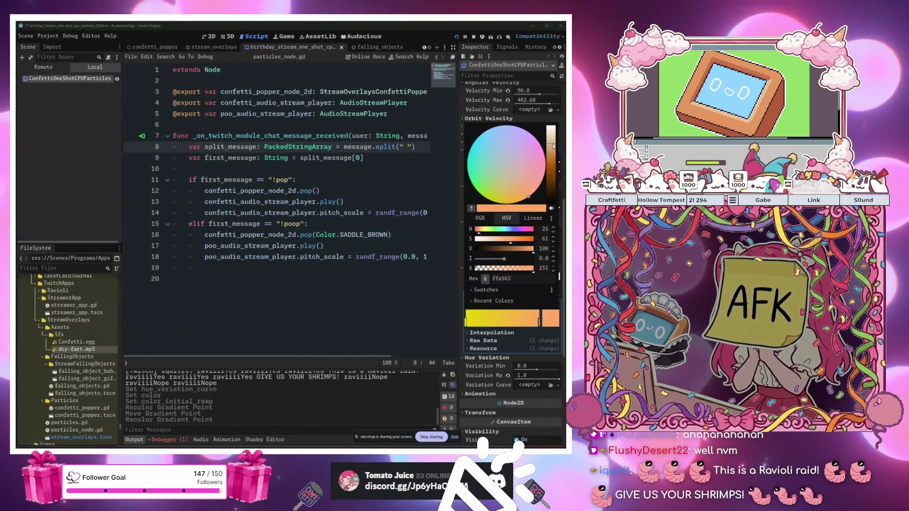
left_click(518, 203)
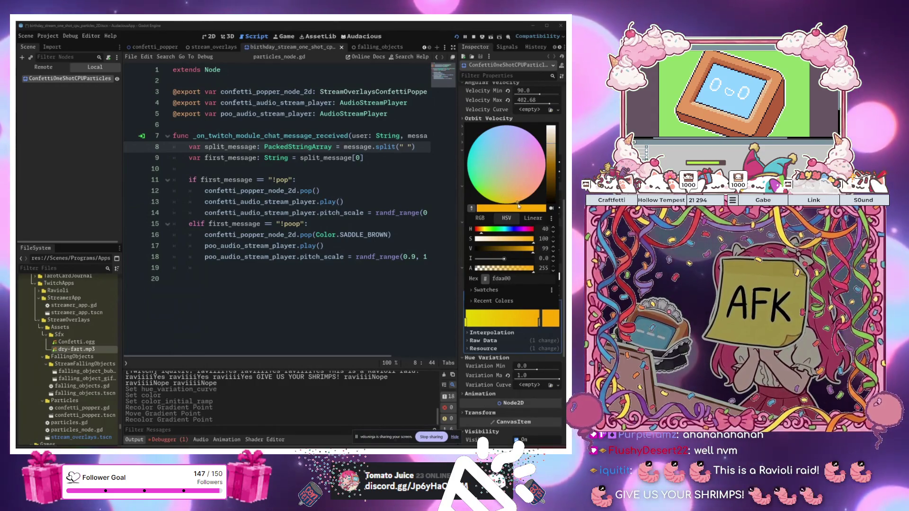
left_click(331, 238)
left_click(359, 223)
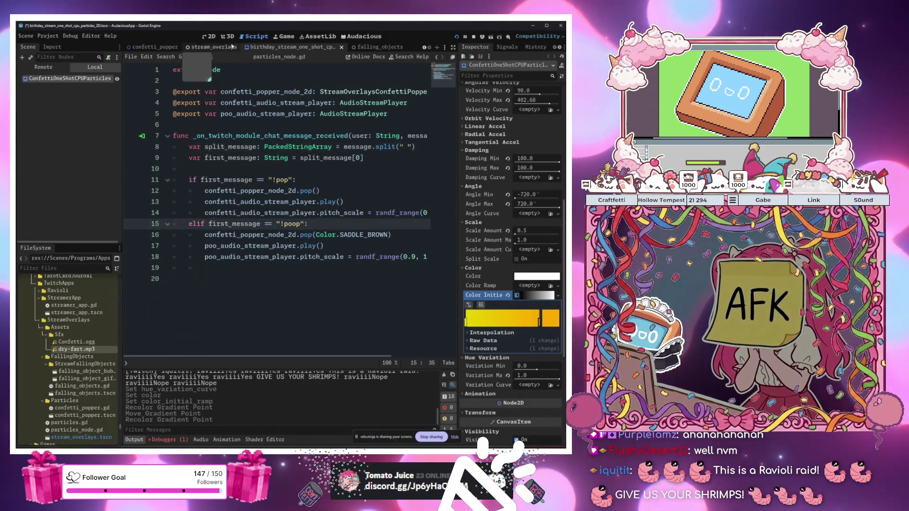
left_click(232, 45)
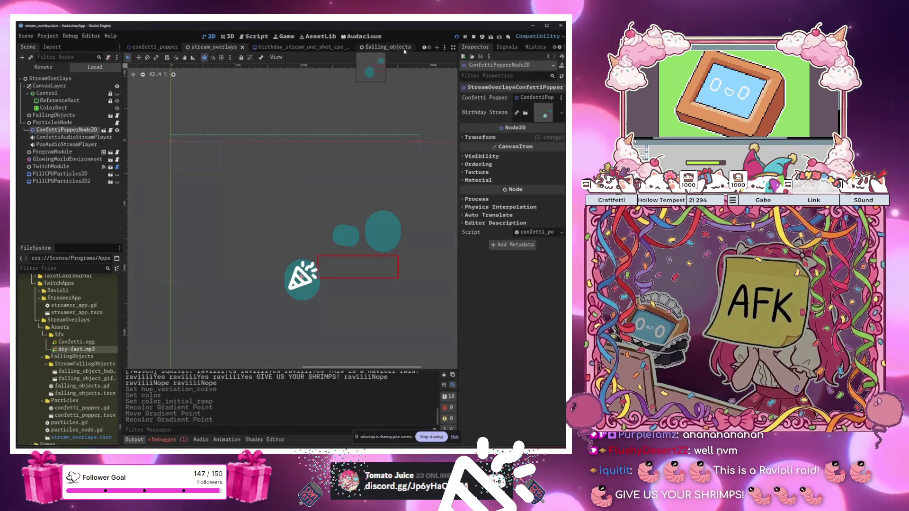
Return to the birthday_stream confetti scene and tick Emitting on ConfettiOneShotCPUParticles to preview the burst.
left_click(321, 50)
scroll(516, 98, "up", 10)
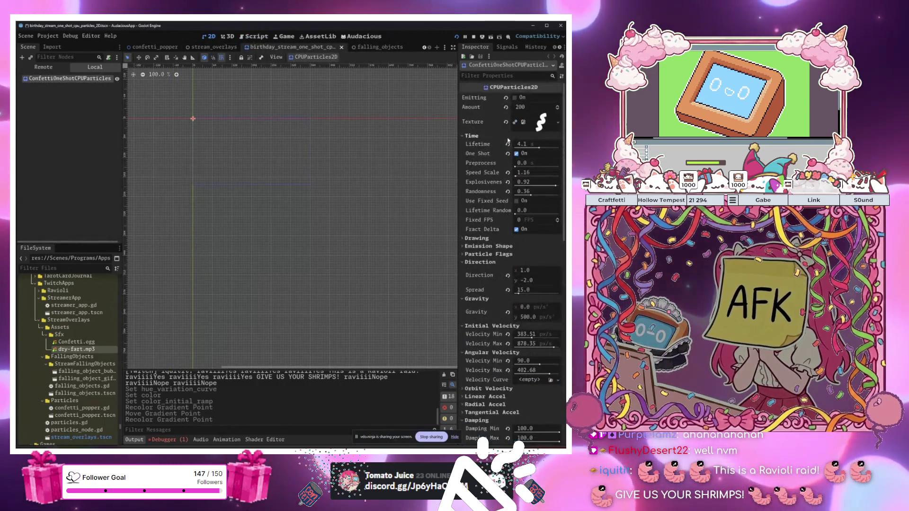
left_click(515, 98)
scroll(308, 161, "down", 2)
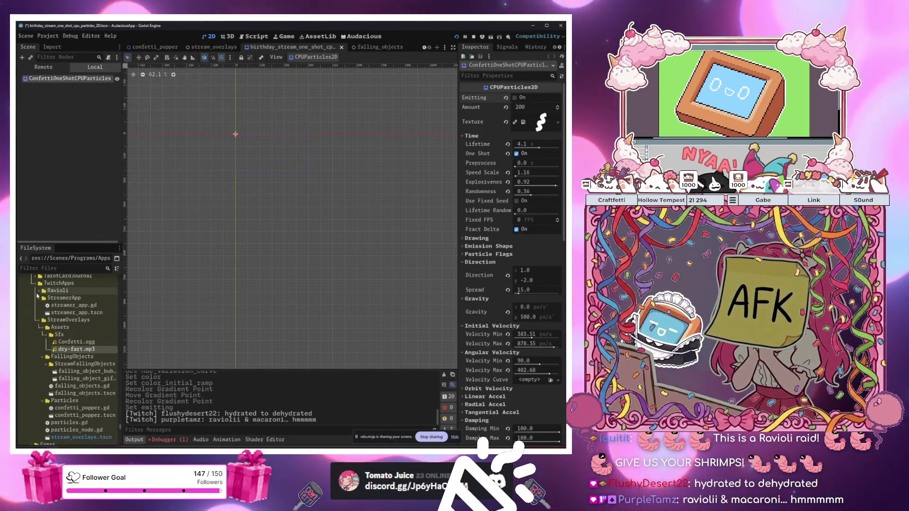
left_click(279, 300)
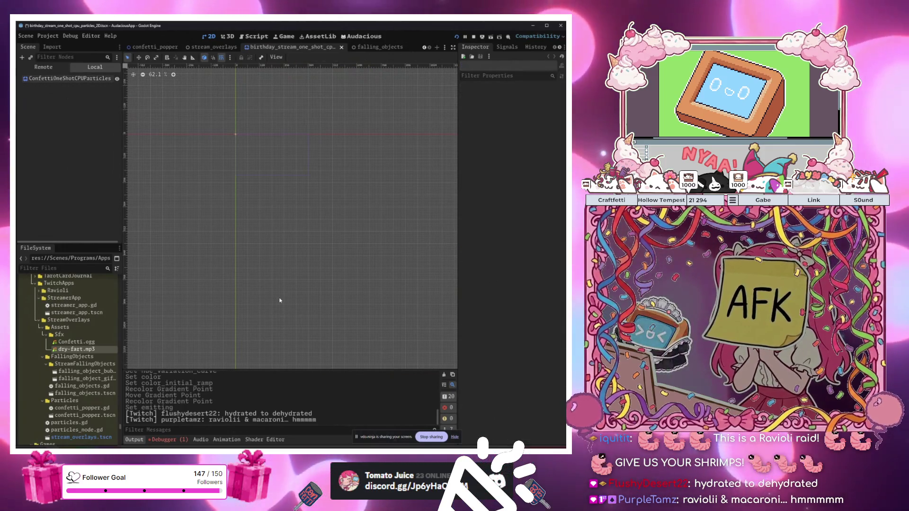
left_click(70, 78)
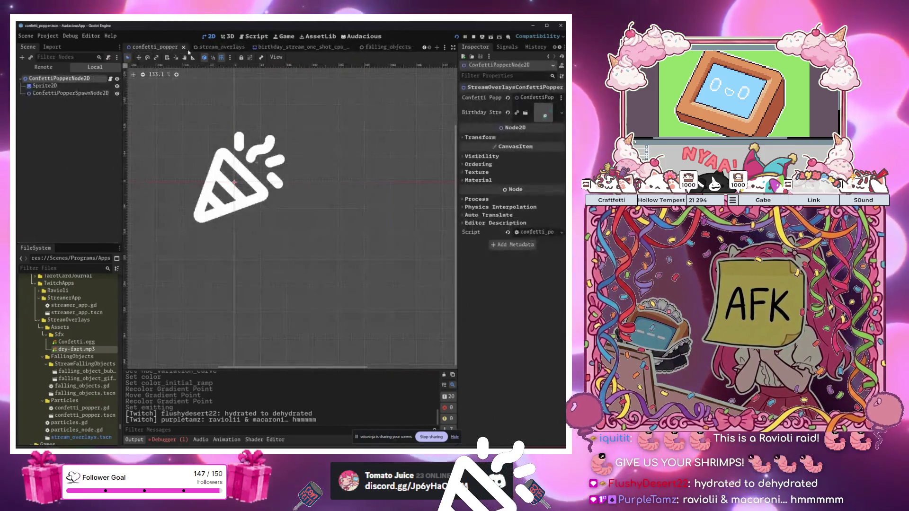
left_click(370, 50)
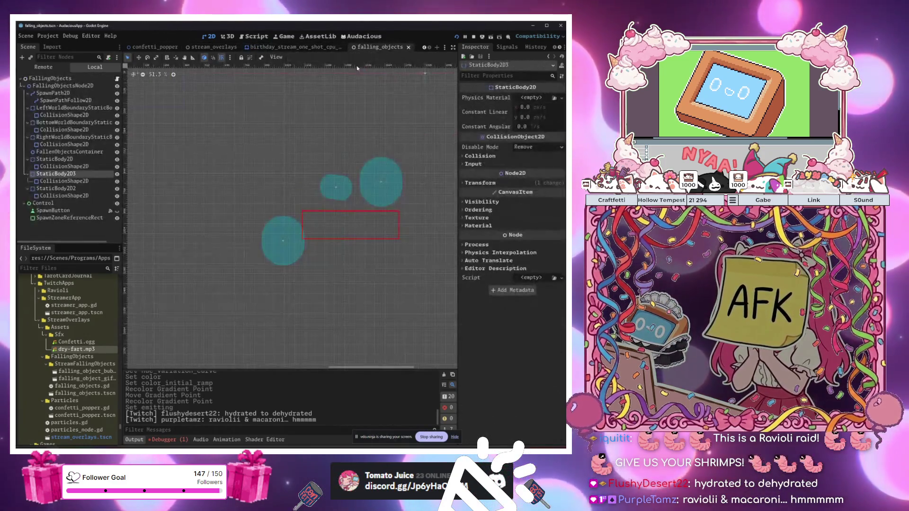
left_click(297, 283)
scroll(297, 283, "up", 5)
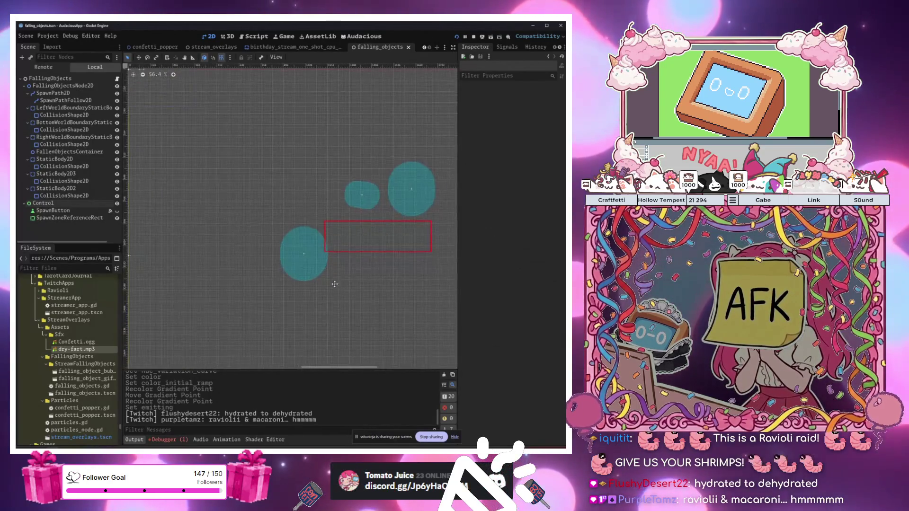
scroll(331, 271, "up", 2)
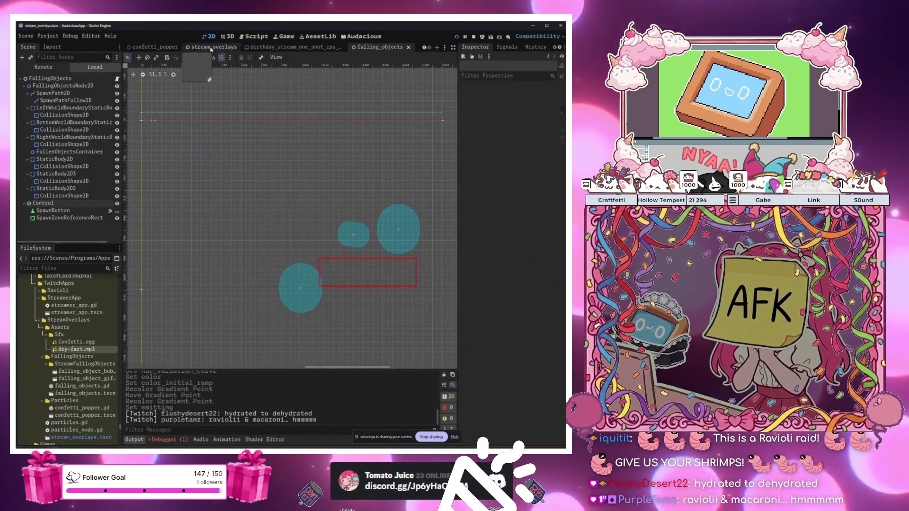
left_click(212, 47)
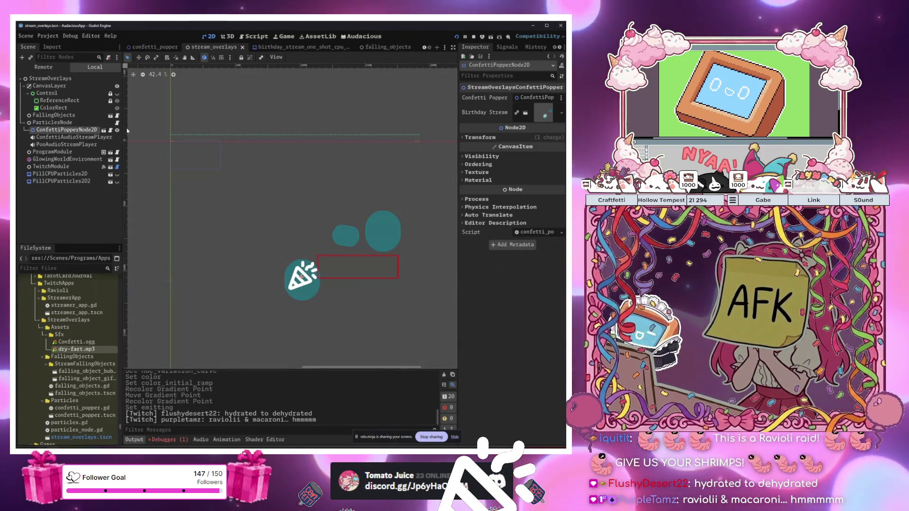
left_click(374, 47)
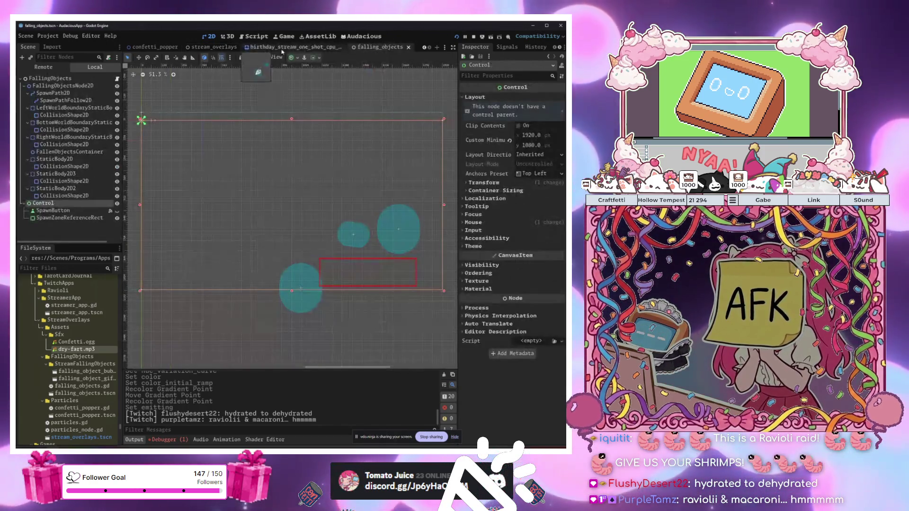
left_click(212, 47)
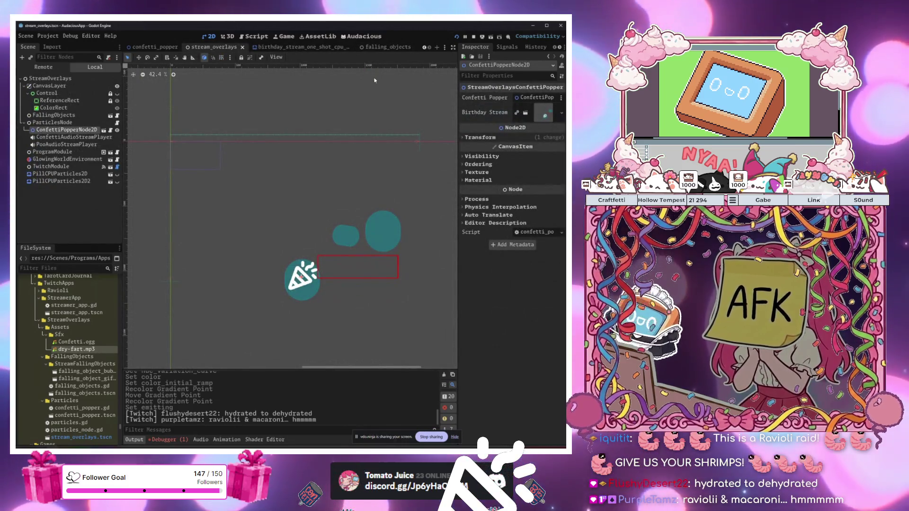
left_click(294, 47)
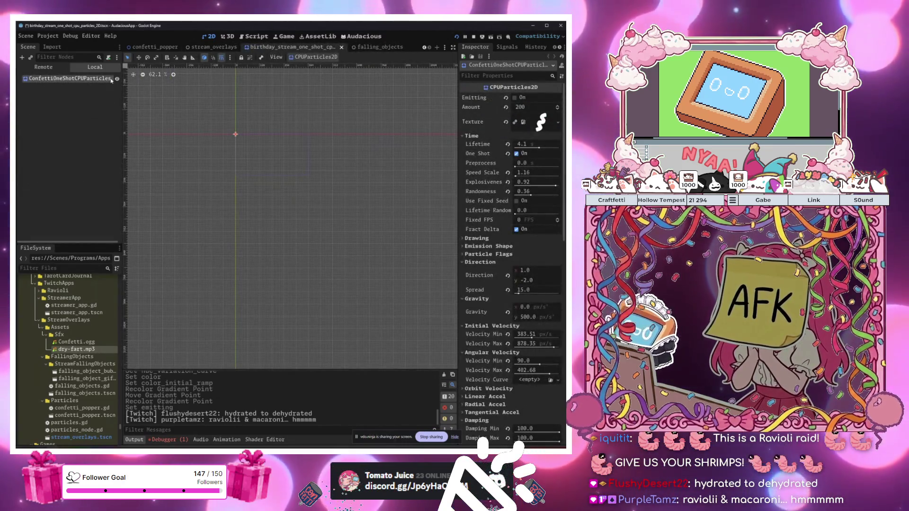
scroll(516, 275, "down", 4)
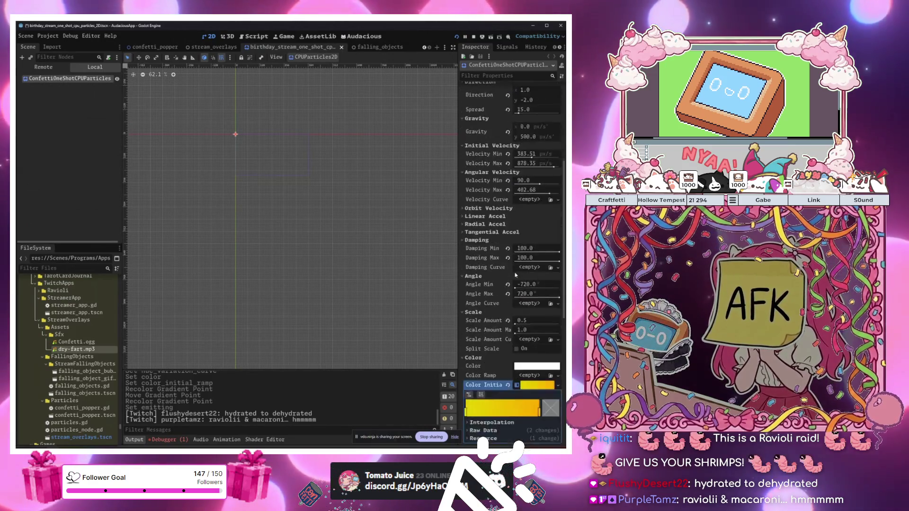
scroll(516, 274, "down", 3)
scroll(515, 275, "down", 2)
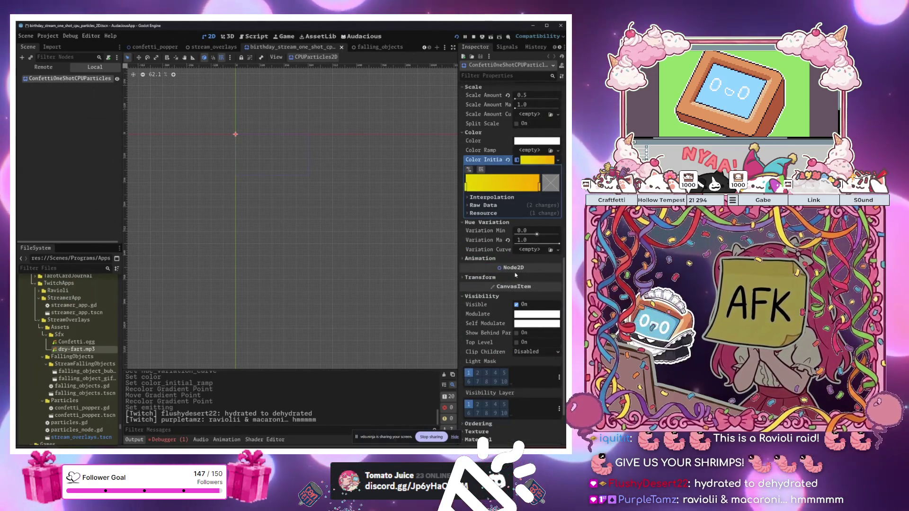
Toggle the gradient's interpolation mode to Constant and back, then clear the Color Initial Ramp.
scroll(500, 251, "up", 1)
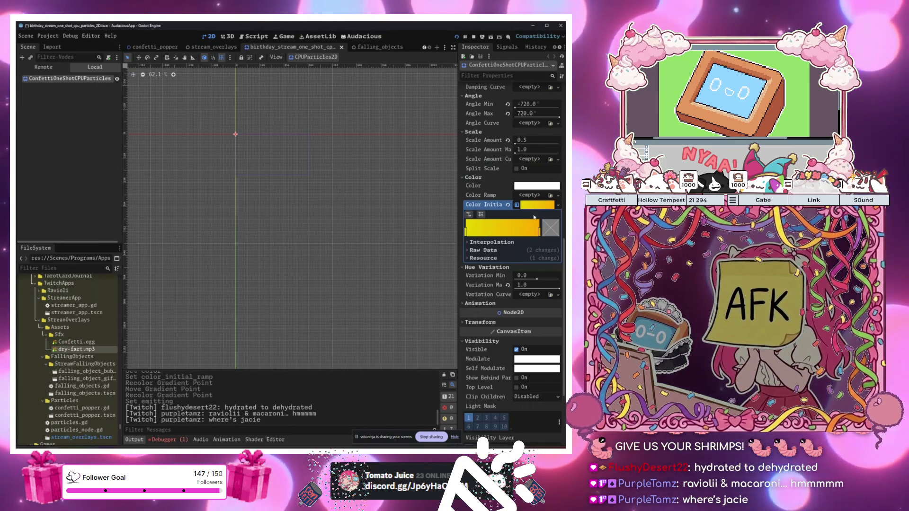
left_click(495, 242)
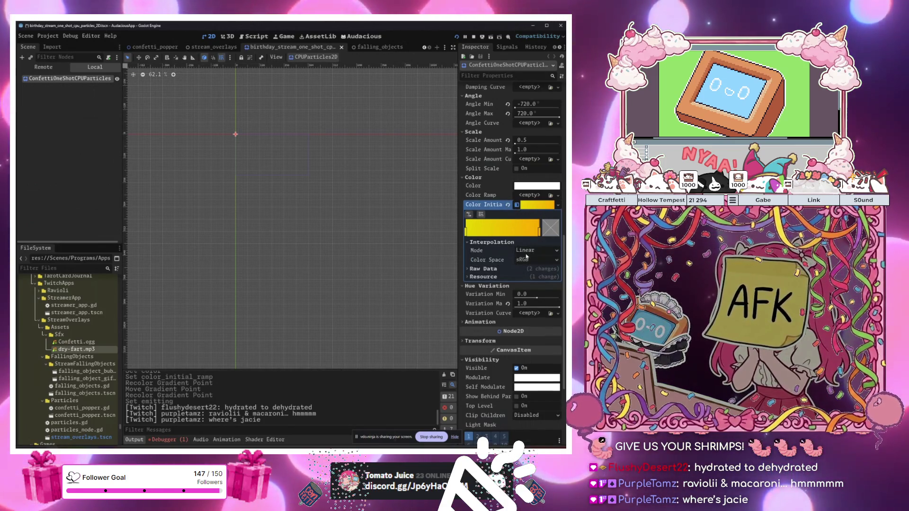
left_click(530, 266)
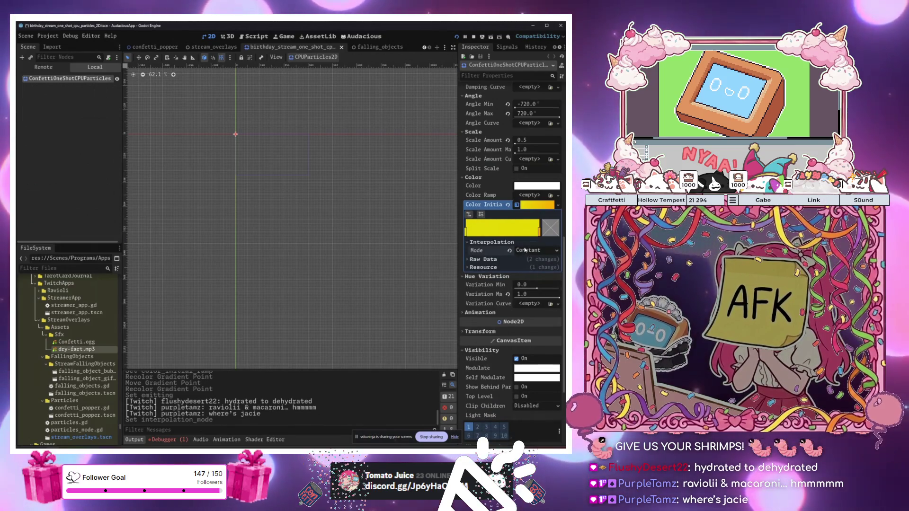
left_click(509, 250)
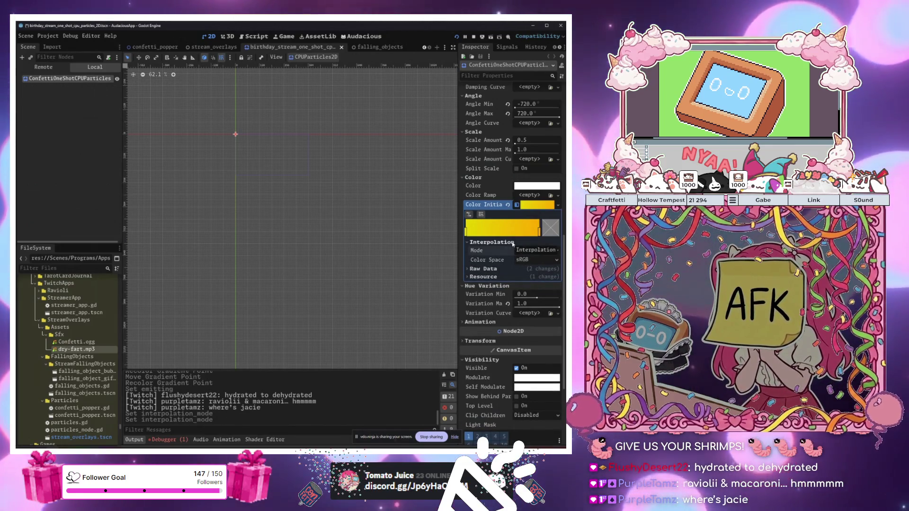
left_click(507, 206)
Undo the recent colour and hue variation edits, restoring the red base colour, then reopen stream_overlays.
left_click(370, 197)
key("ctrl+z")
key("ctrl+z")
key("ctrl+z")
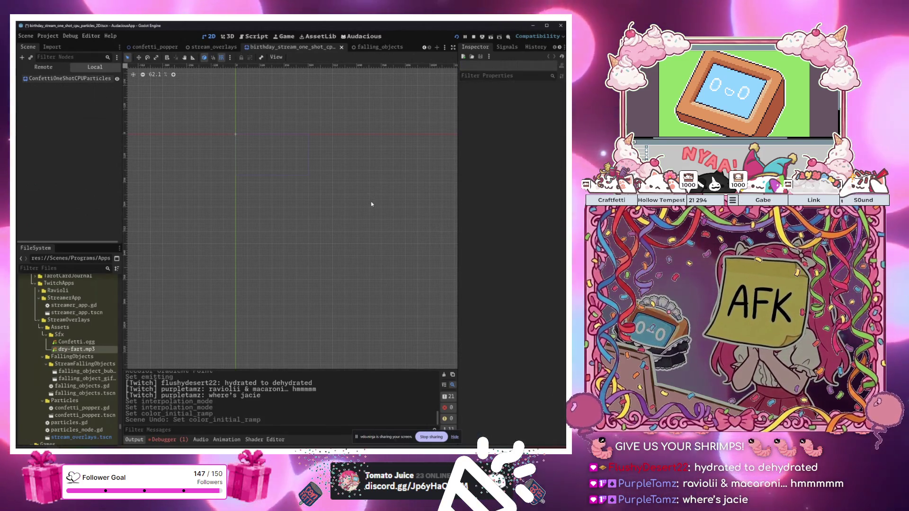
left_click(40, 80)
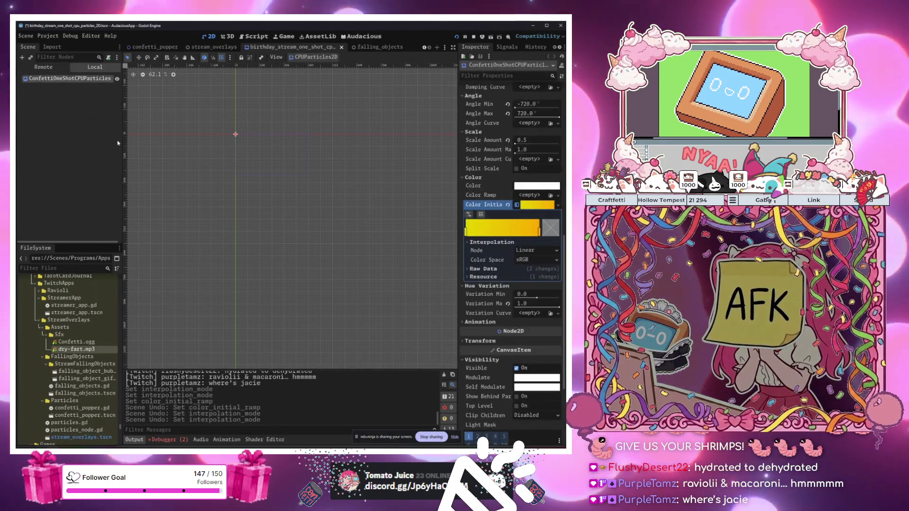
key("ctrl+z")
key("ctrl+z")
key("ctrl+z")
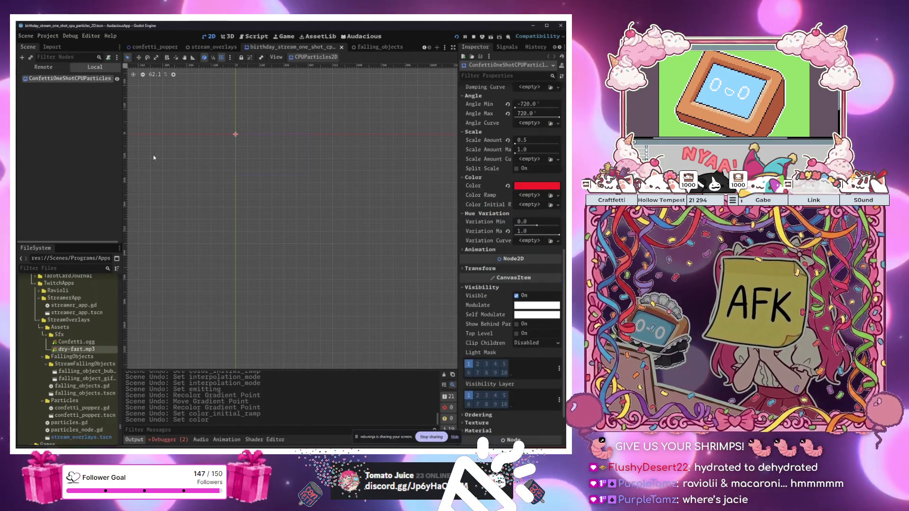
key("ctrl+z")
left_click(241, 169)
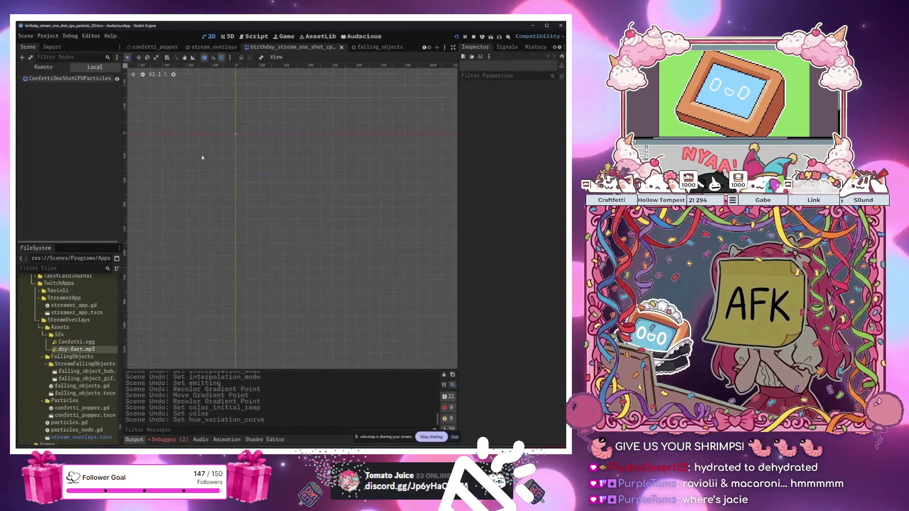
left_click(199, 47)
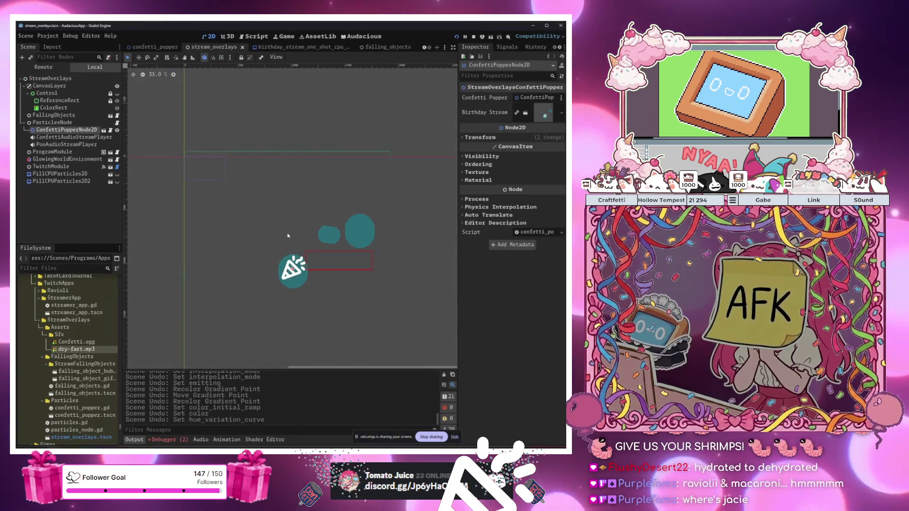
left_click_drag(225, 221, 254, 194)
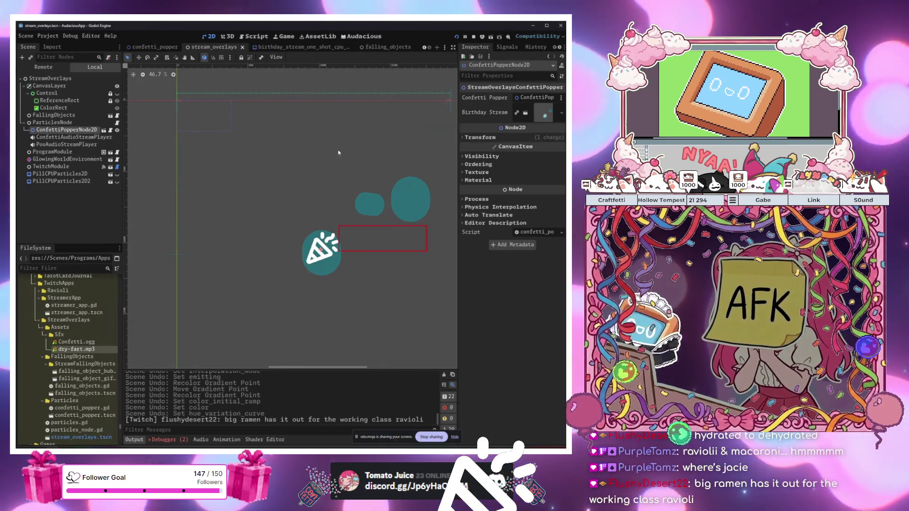
left_click(64, 174)
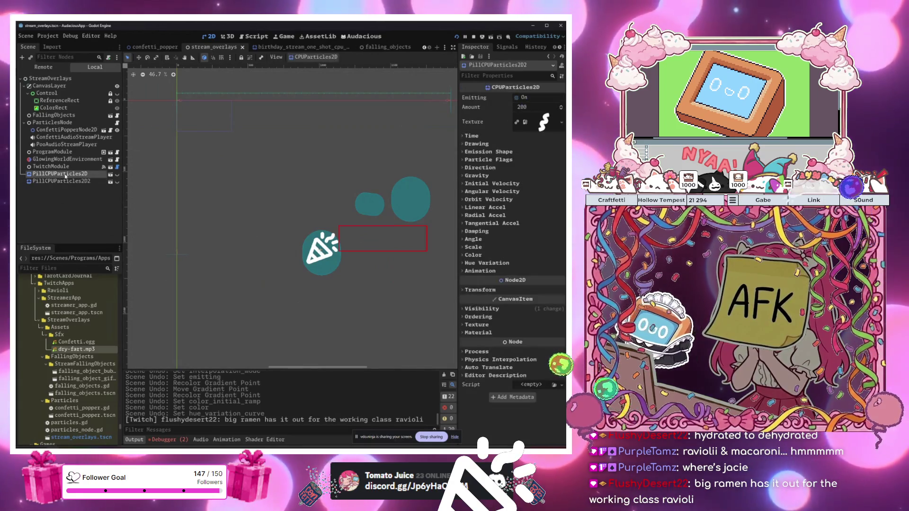
left_click(78, 85)
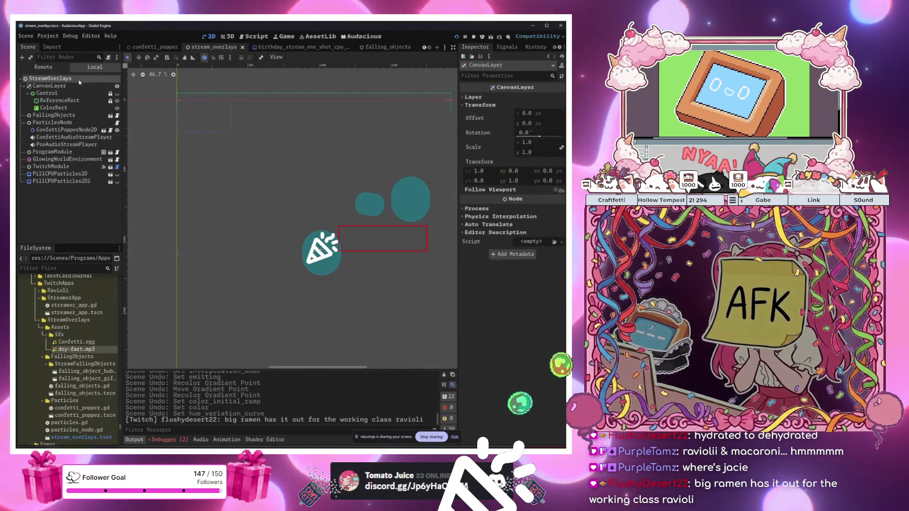
left_click(52, 123)
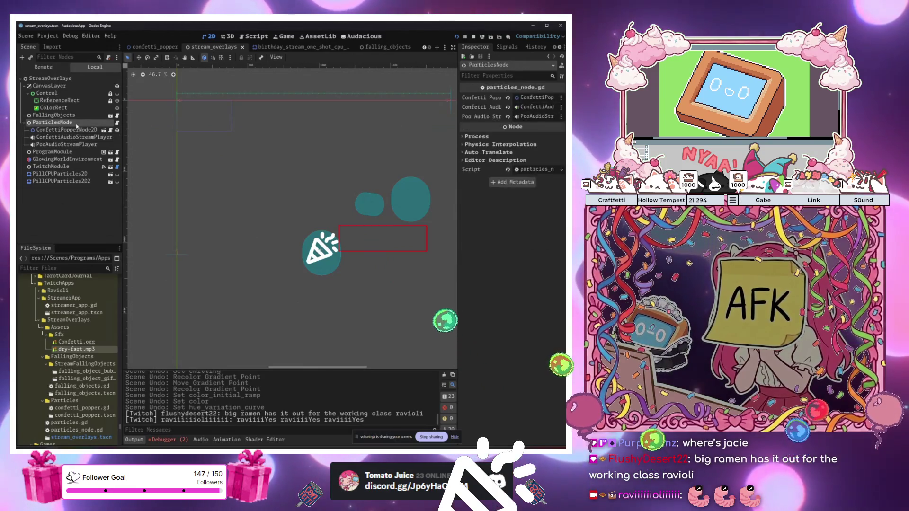
left_click(53, 115)
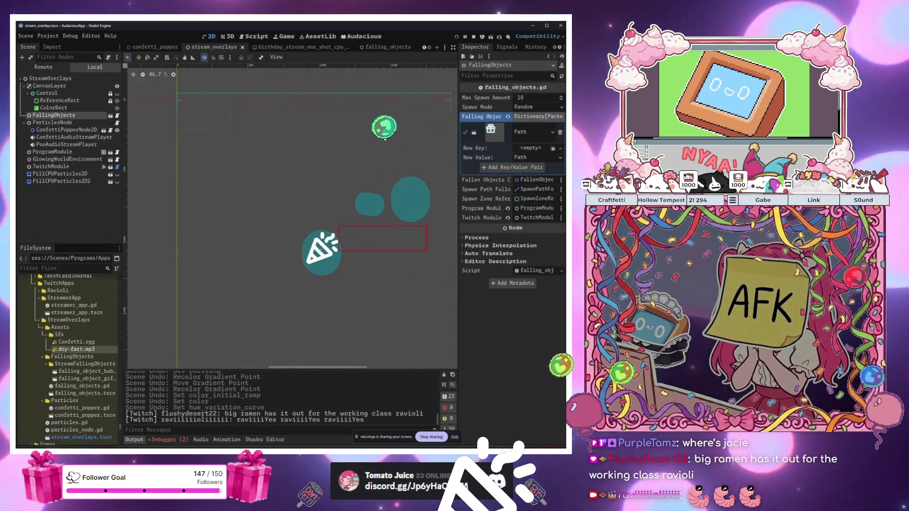
left_click(414, 196)
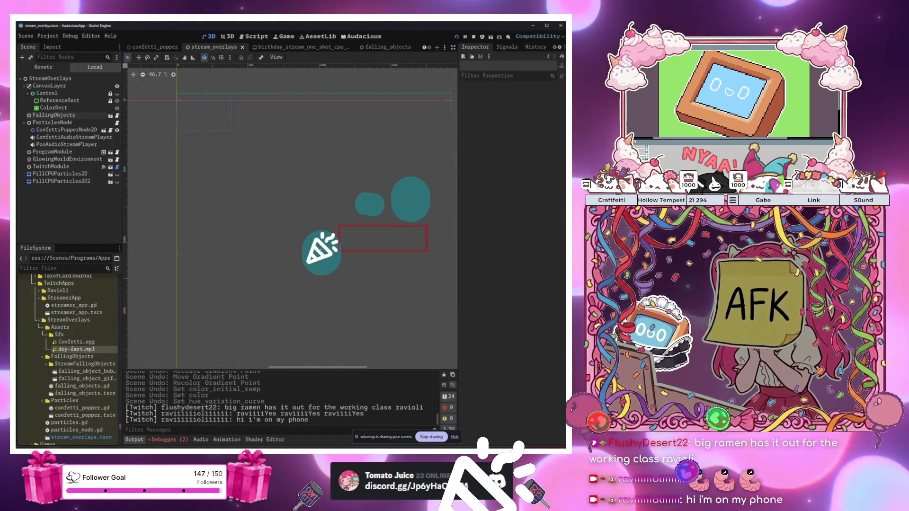
key("super")
key("super")
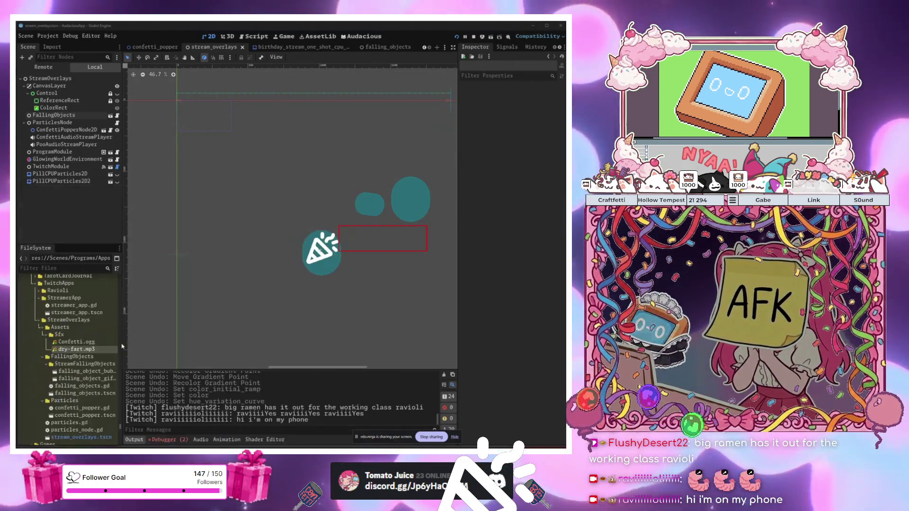
key("super")
Search the Start menu for 'veadotube.exe' and launch veadotube.exe.
type("veadotube.exe")
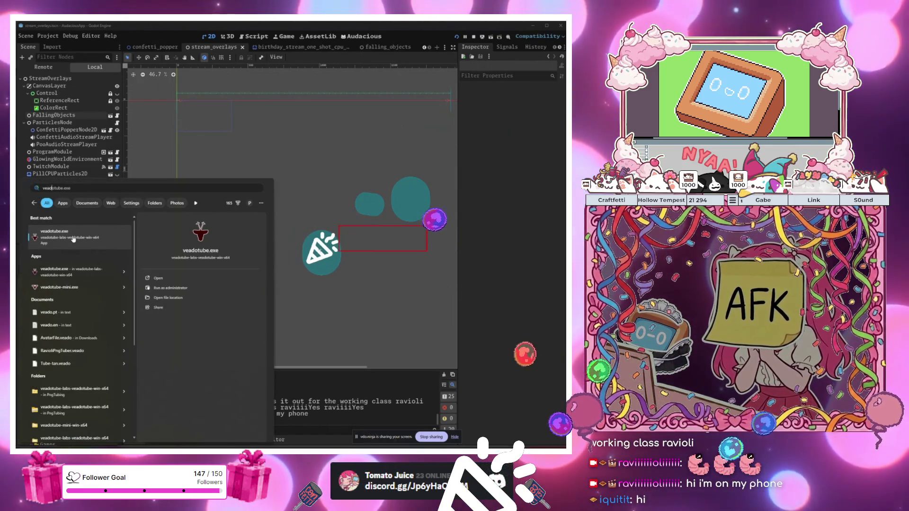
left_click(73, 239)
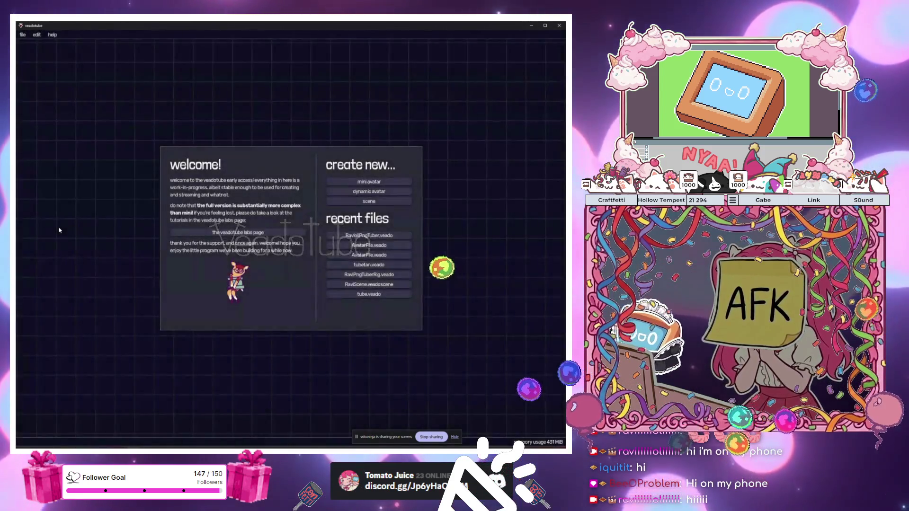
Open RavioliPngTuber.veado and add a Websocket > Boolean node, nudging it up and left.
left_click(346, 236)
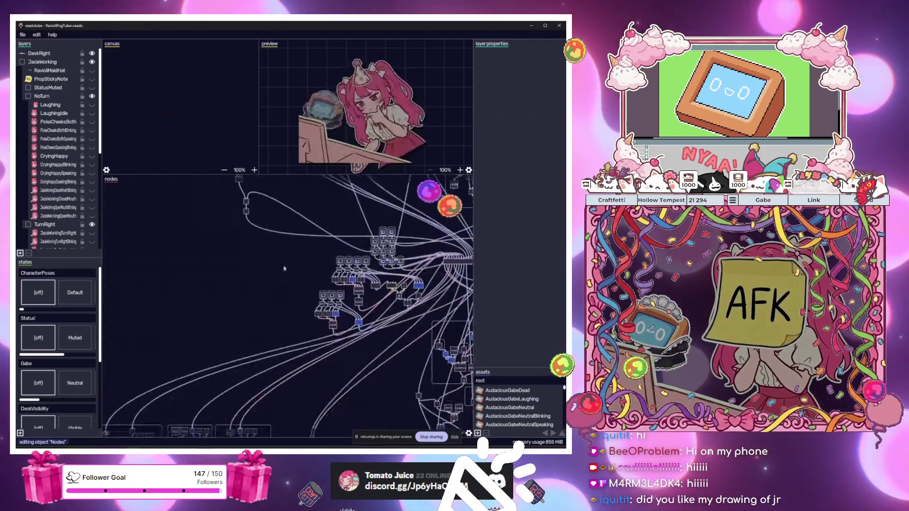
right_click(278, 248)
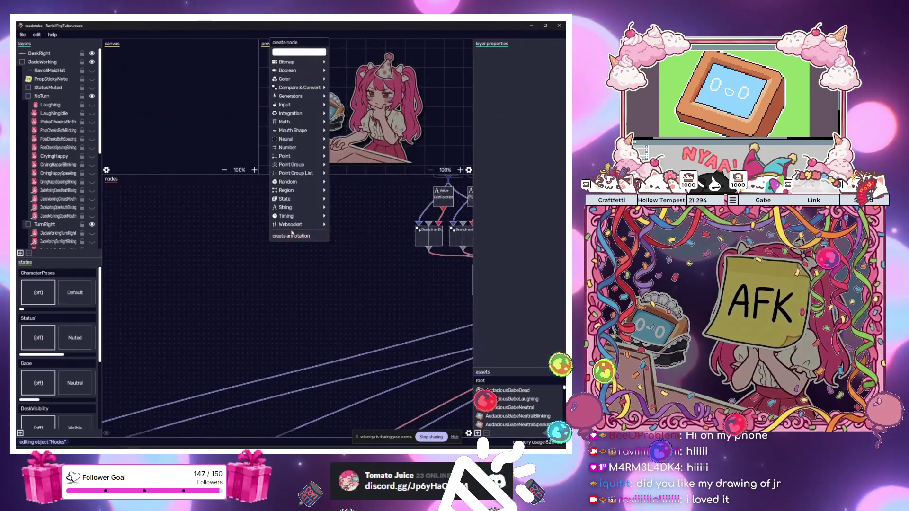
mouse_move(296, 225)
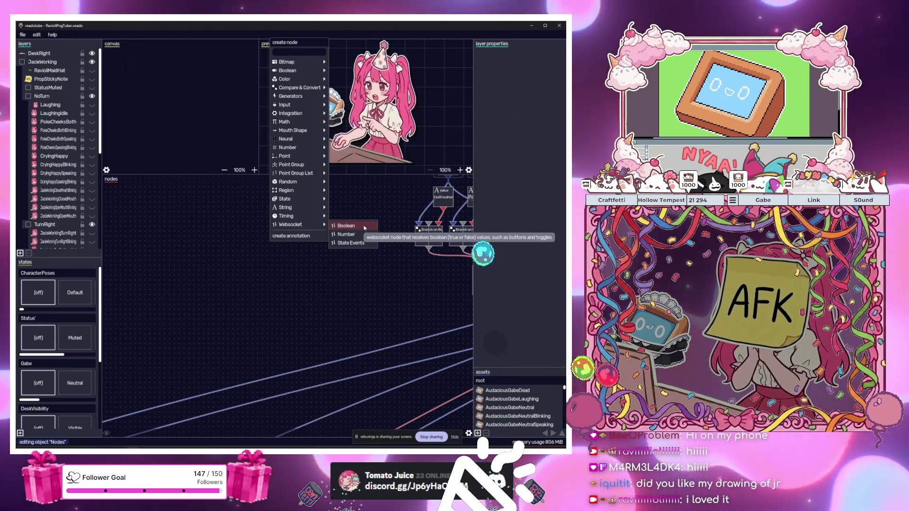
left_click(365, 226)
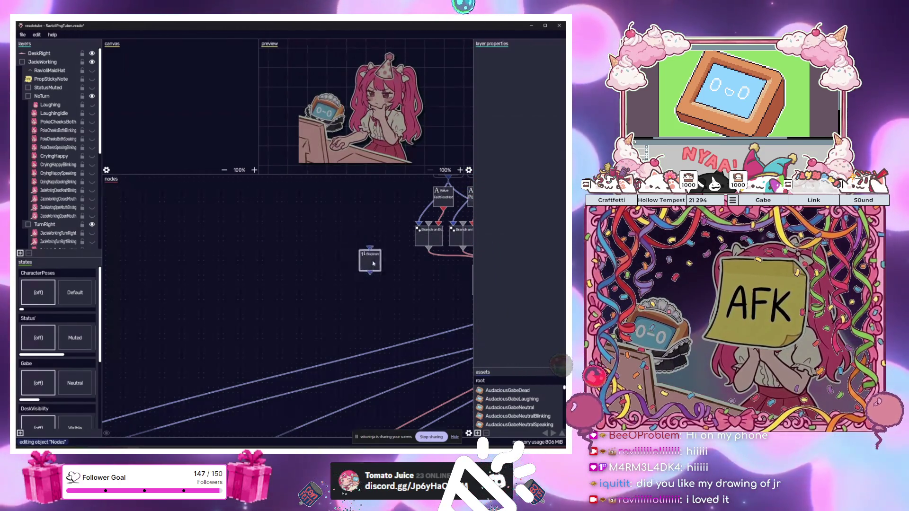
right_click(374, 264)
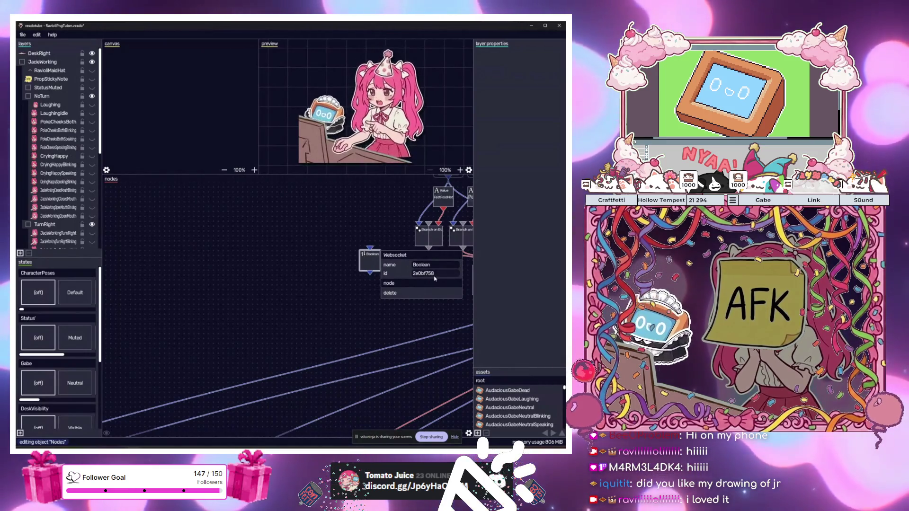
left_click(371, 259)
left_click_drag(370, 259, 351, 254)
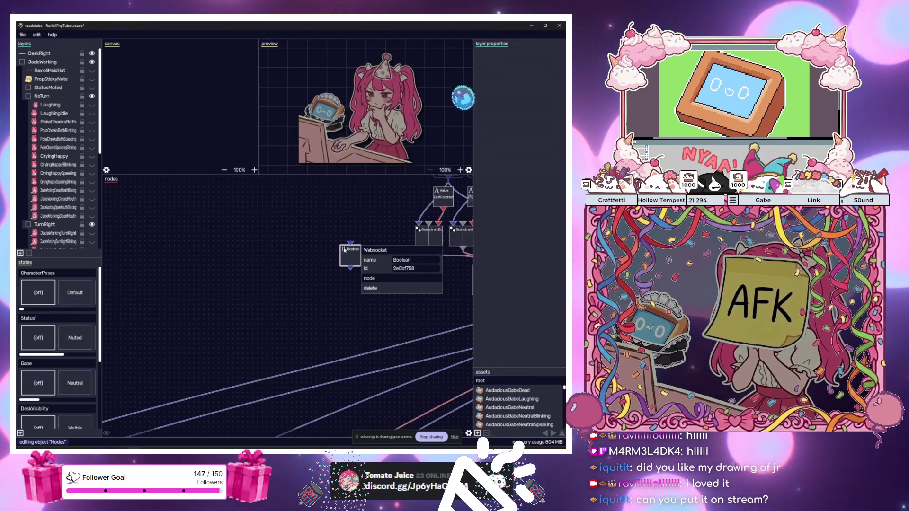
Look over veadotube's Edit > Settings dialog and close it.
left_click(37, 35)
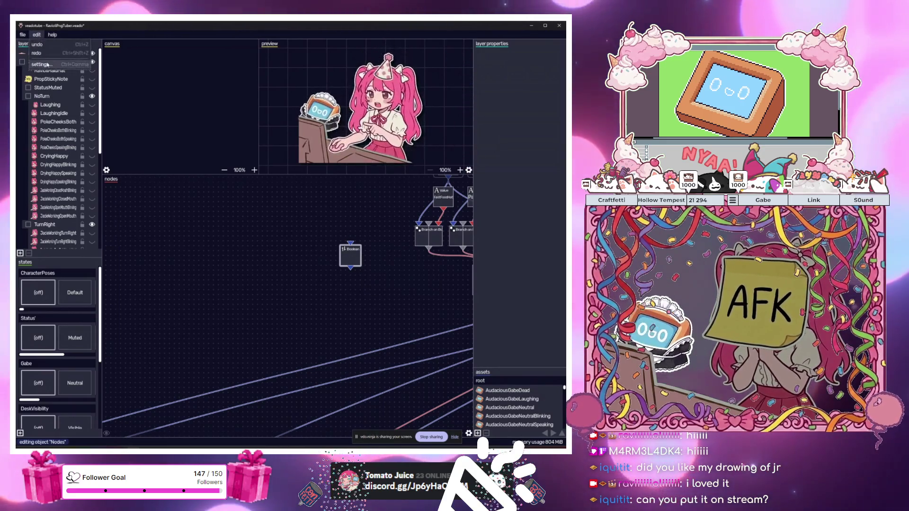
left_click(40, 64)
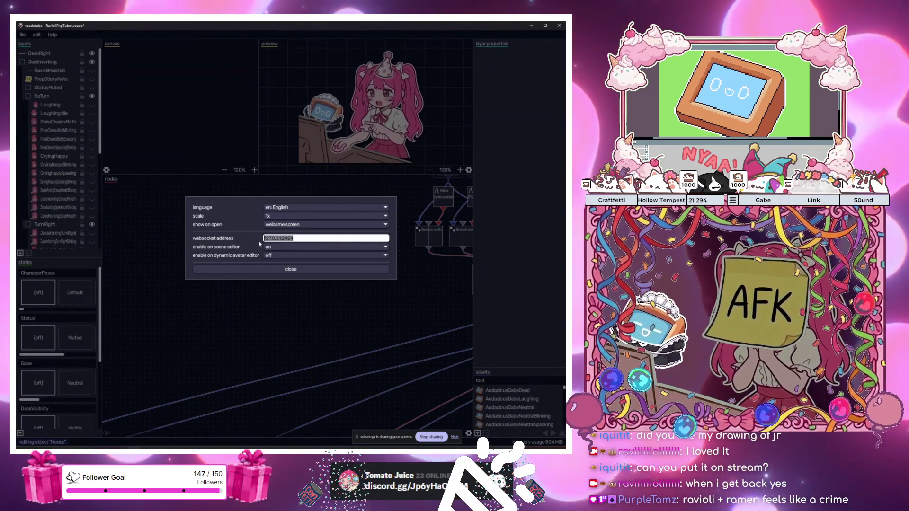
left_click(275, 325)
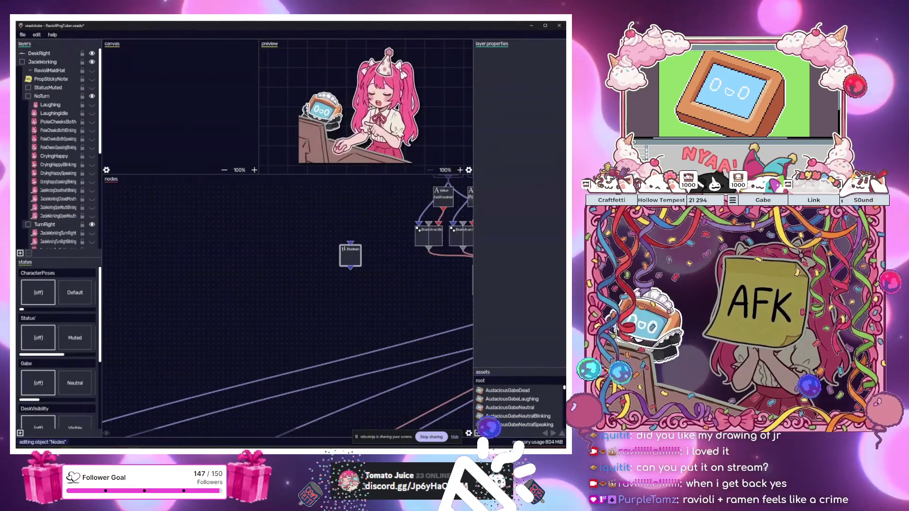
Confirm the websocket address 127.0.0.1:2424 in veadotube's settings, then go back to Godot.
mouse_move(110, 447)
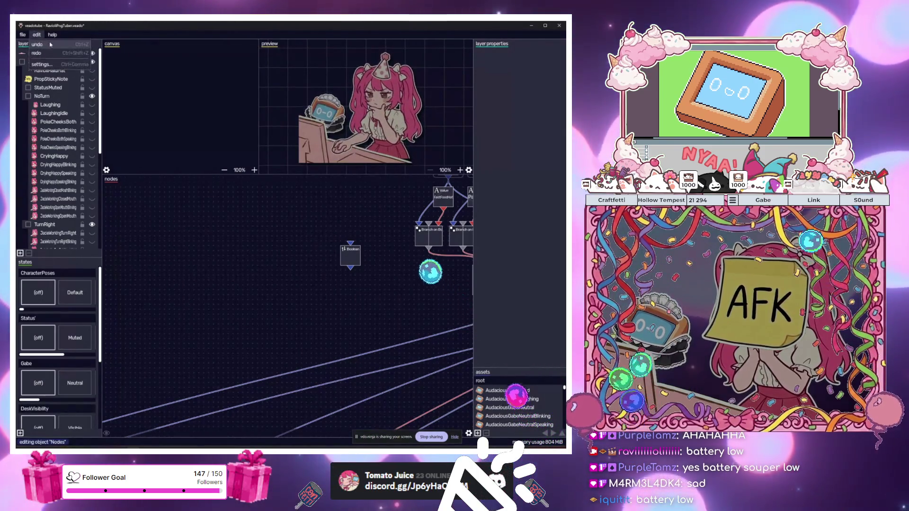
left_click(37, 35)
left_click(40, 65)
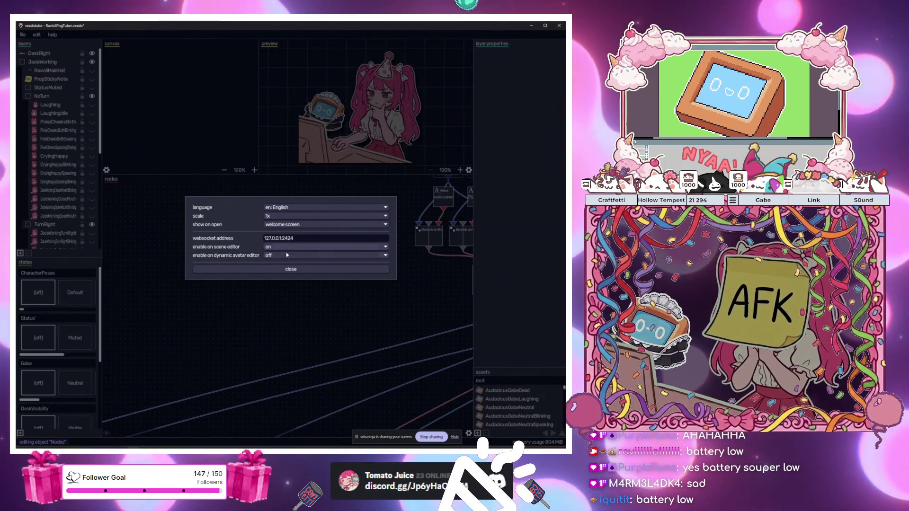
key("alt+Tab")
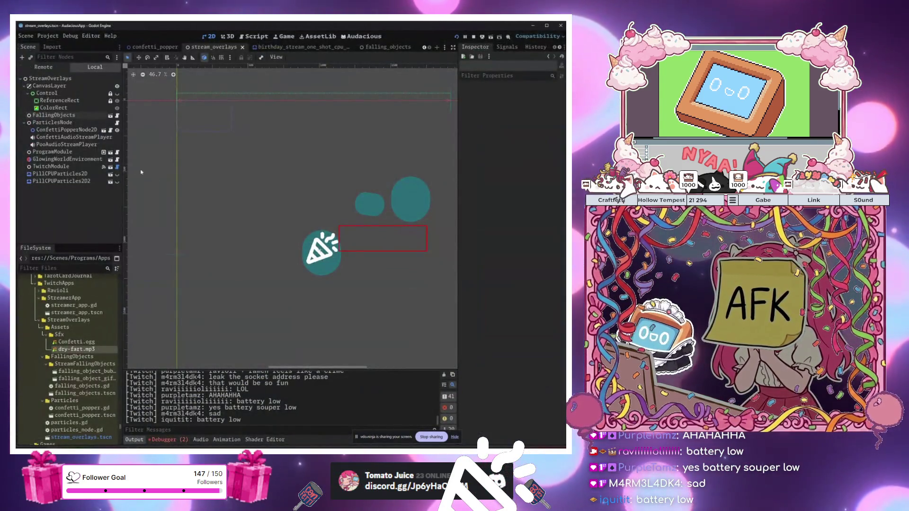
Create a new User Interface scene with root VeadotubeWebSocketTest and a Button child.
left_click(51, 79)
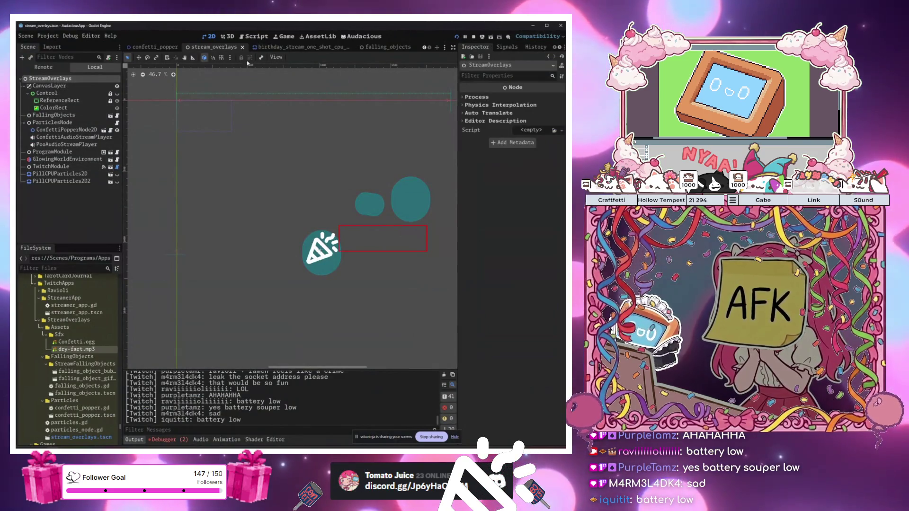
left_click(437, 48)
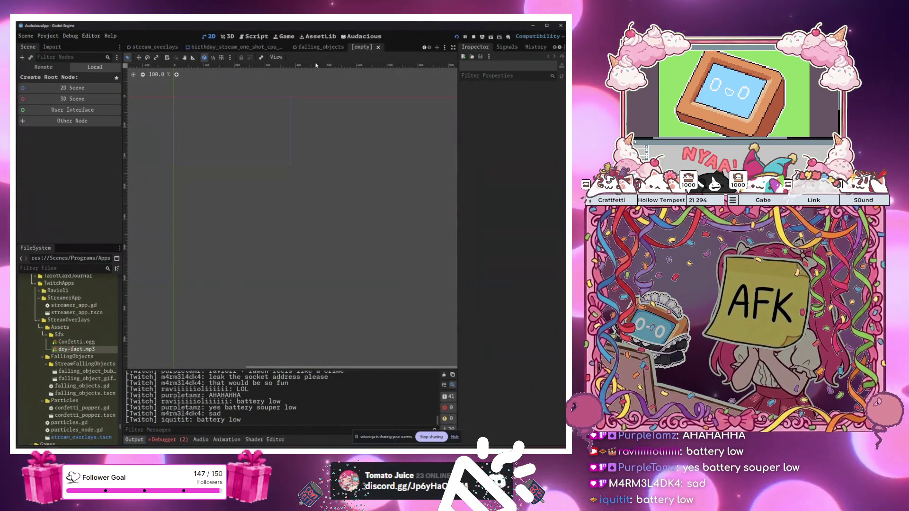
left_click(56, 112)
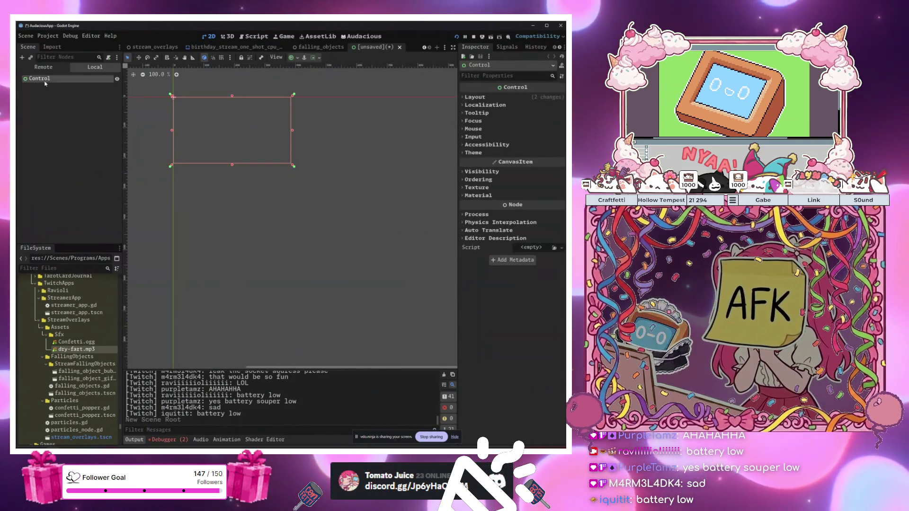
type("Veadotube")
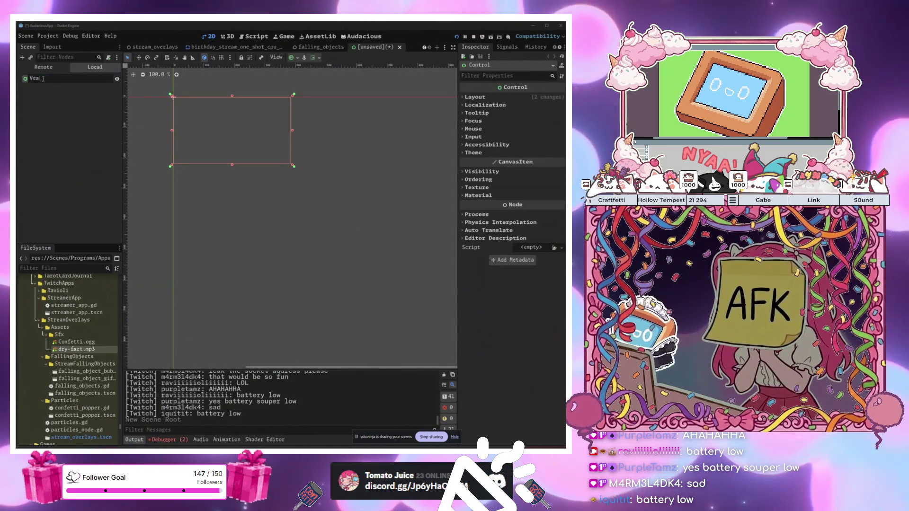
type("WebSocket")
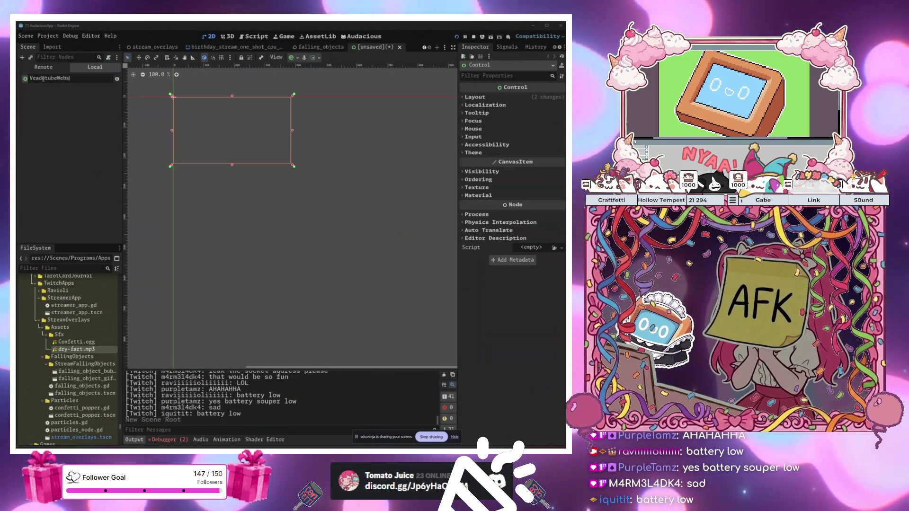
type("Test")
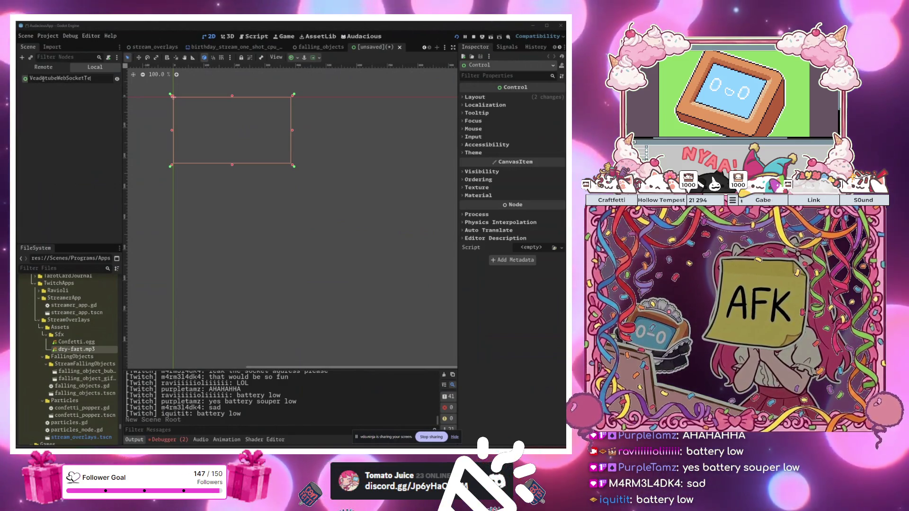
key("Return")
key("ctrl+a")
type("butt")
key("Return")
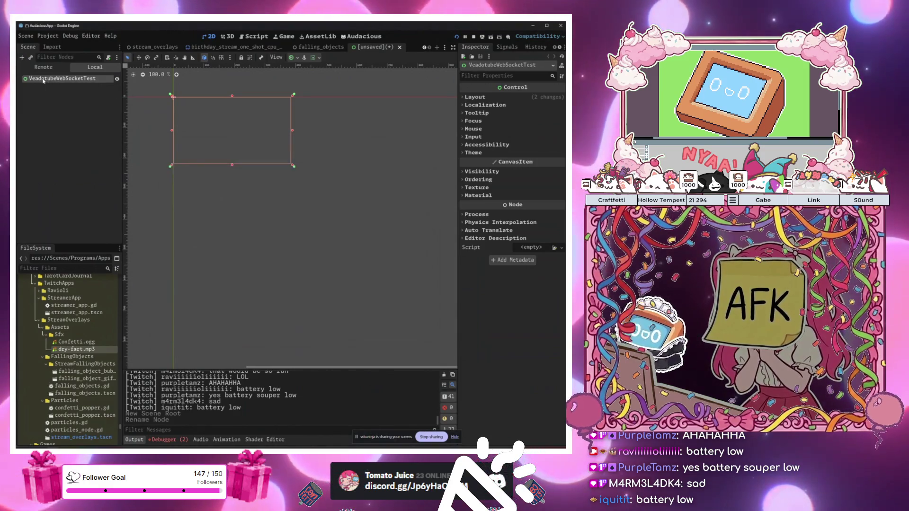
Save it as veadotube_web_socket_test.tscn in a new Websocket folder under Apps/Network.
left_click(102, 78)
key("ctrl+s")
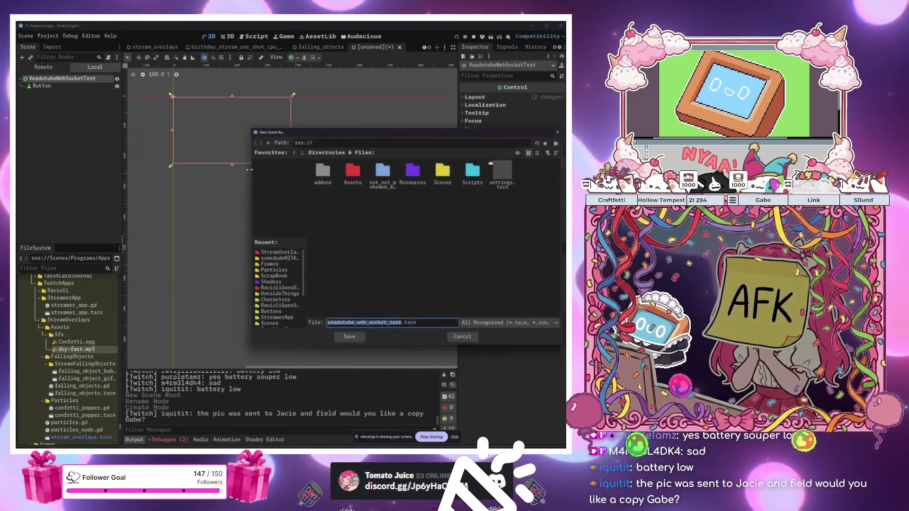
double_click(445, 173)
left_click(475, 203)
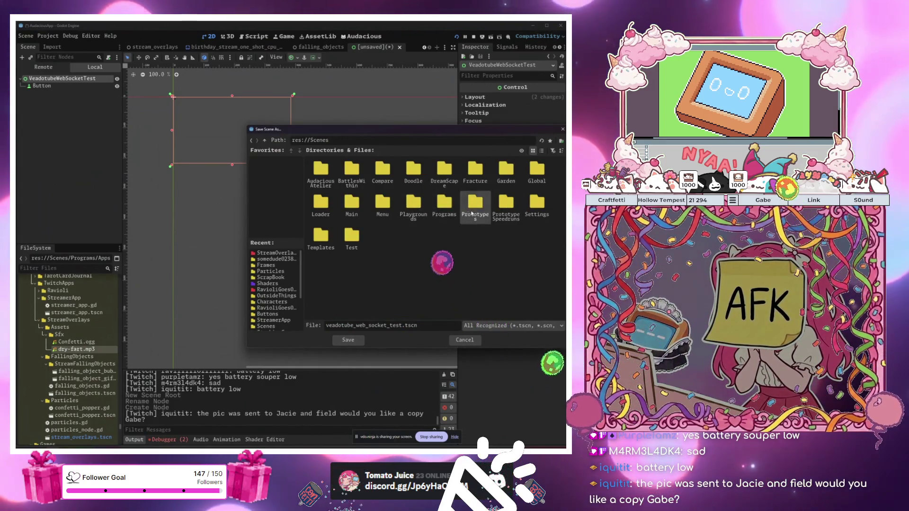
double_click(413, 204)
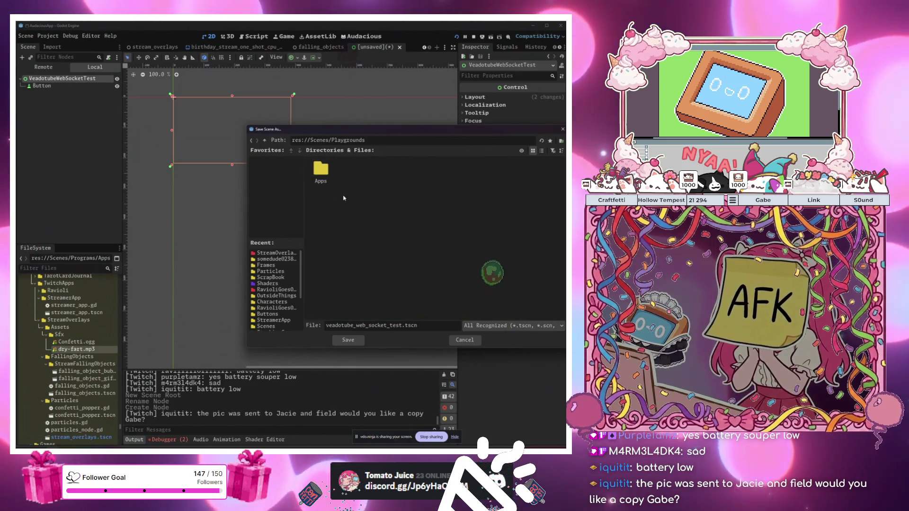
double_click(320, 179)
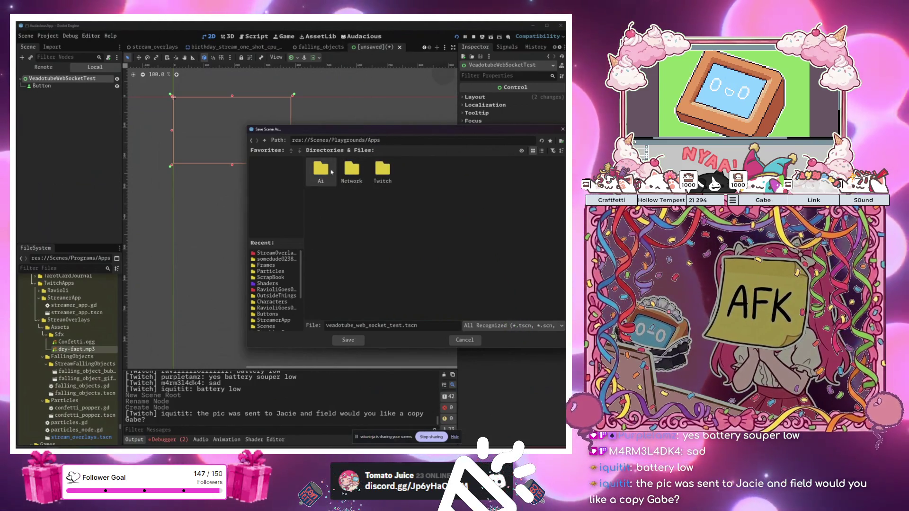
double_click(351, 170)
right_click(396, 208)
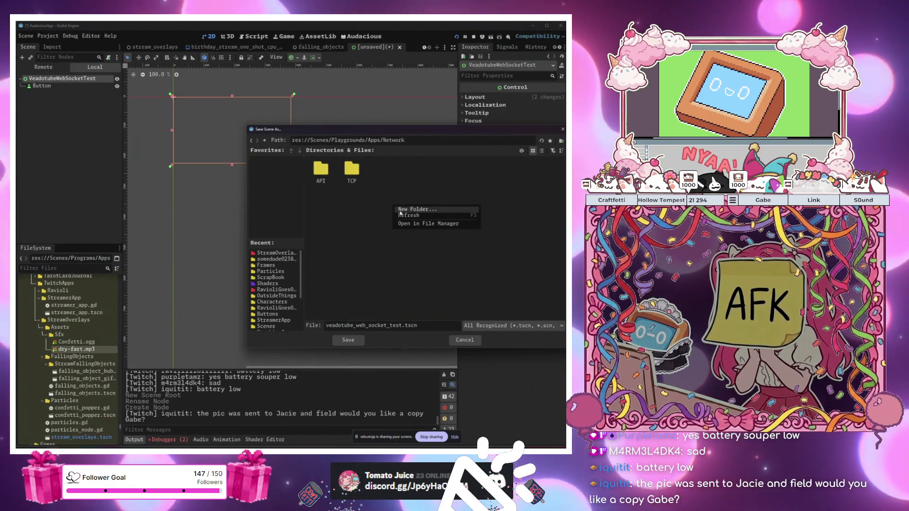
left_click(400, 211)
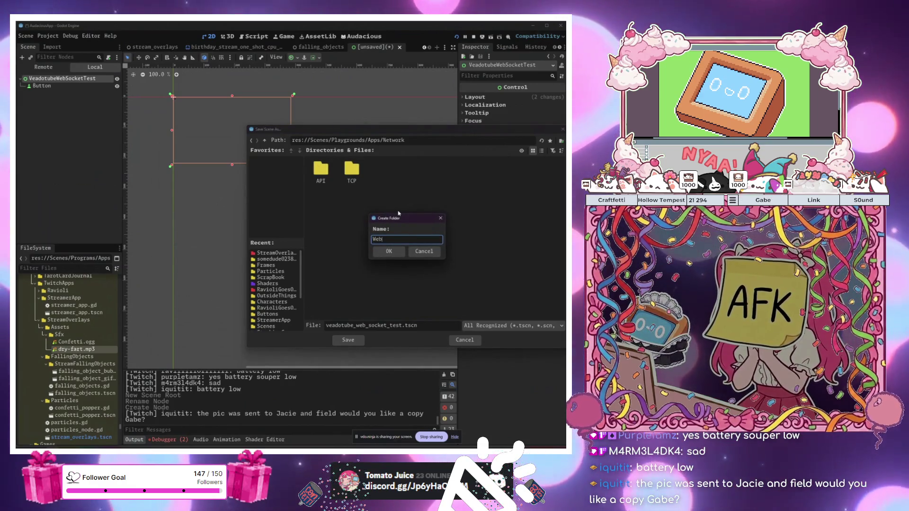
key("Return")
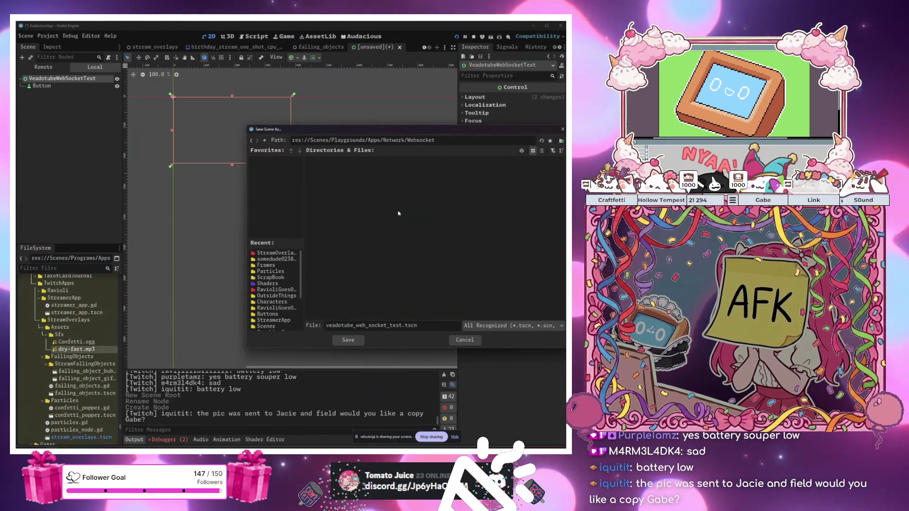
left_click(349, 341)
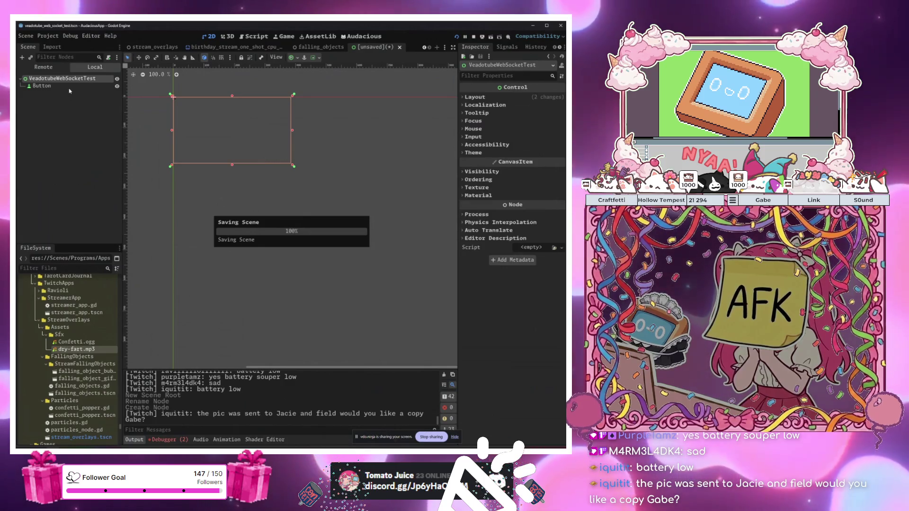
scroll(185, 129, "up", 5)
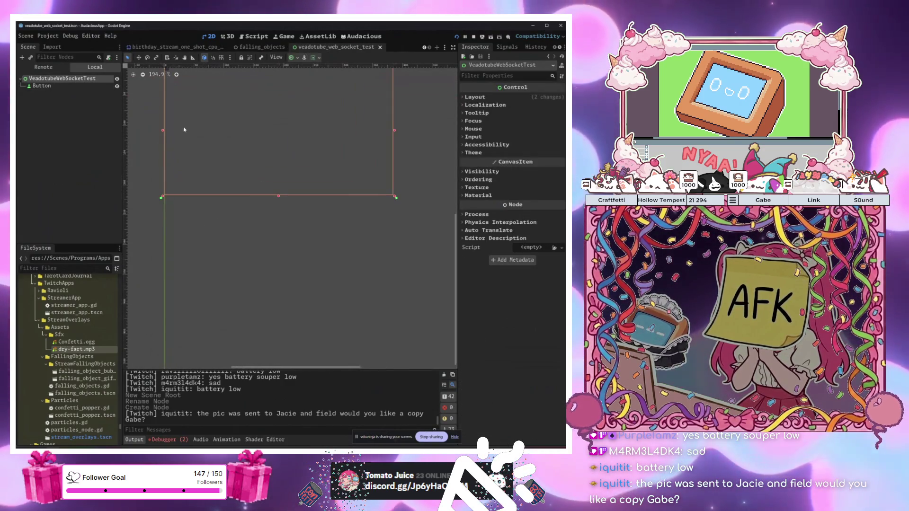
Set the Button's text to 'Button' and move it to the middle of the canvas.
left_click(165, 71)
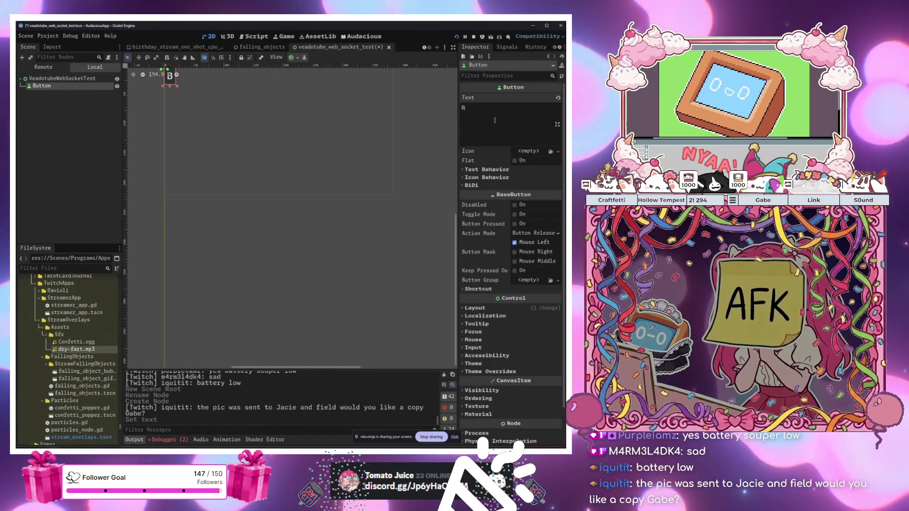
type("Button")
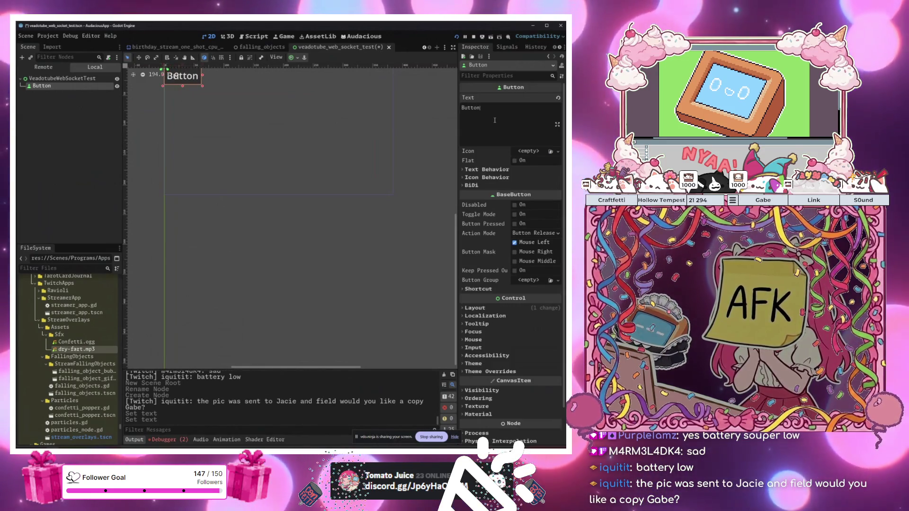
left_click_drag(334, 188, 421, 248)
Attach a new veadotube_web_socket_test.gd script to the VeadotubeWebSocketTest root, then switch to veadotube.
left_click(507, 47)
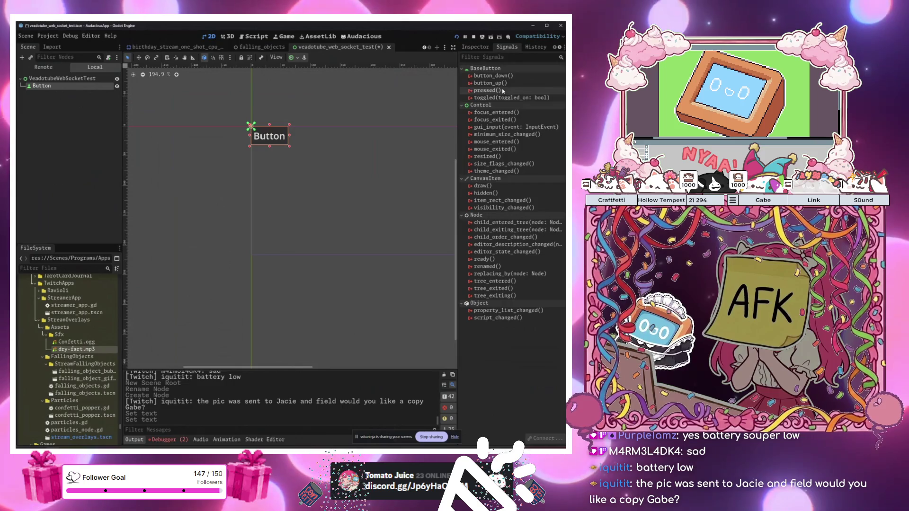
left_click(61, 78)
left_click(108, 57)
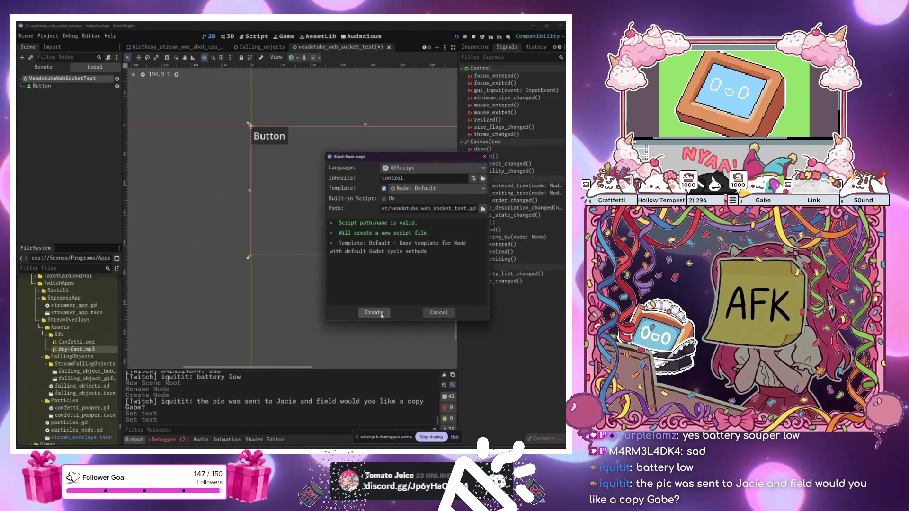
key("Return")
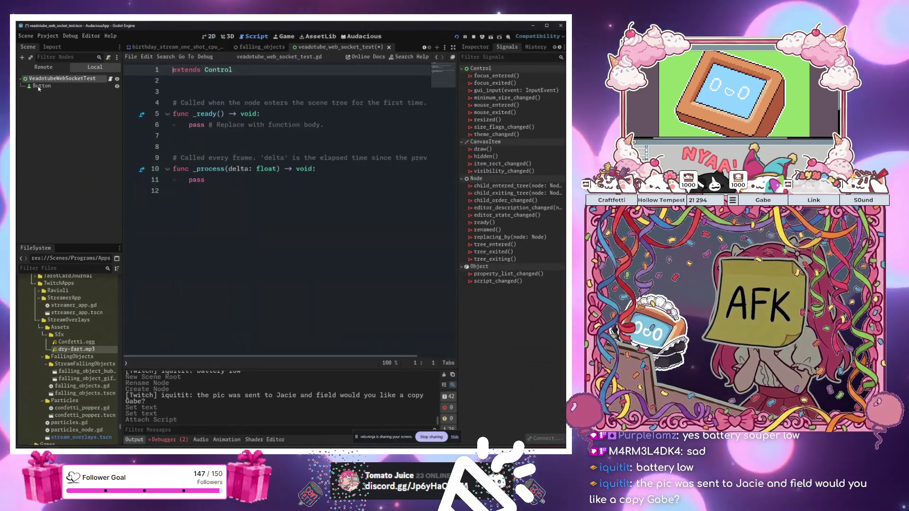
left_click(66, 86)
key("alt+Tab")
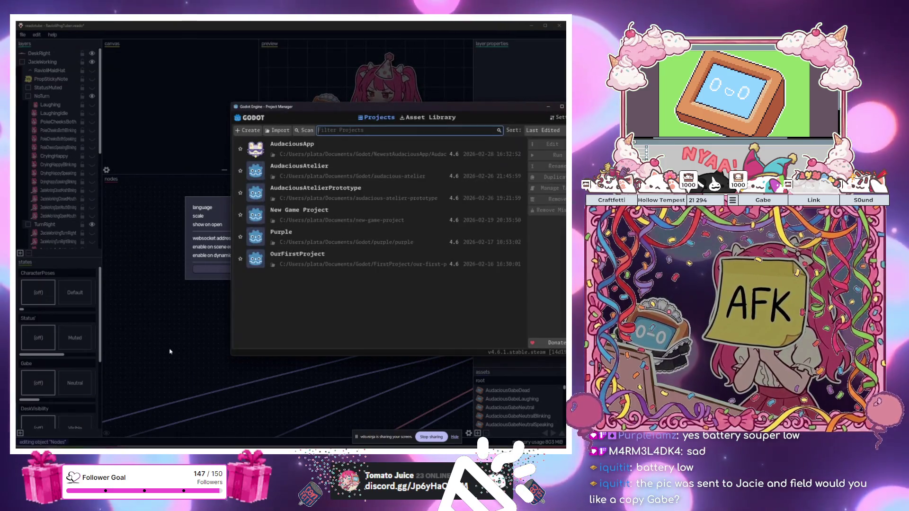
Reopen the AudaciousApp project from the Project Manager list.
double_click(359, 150)
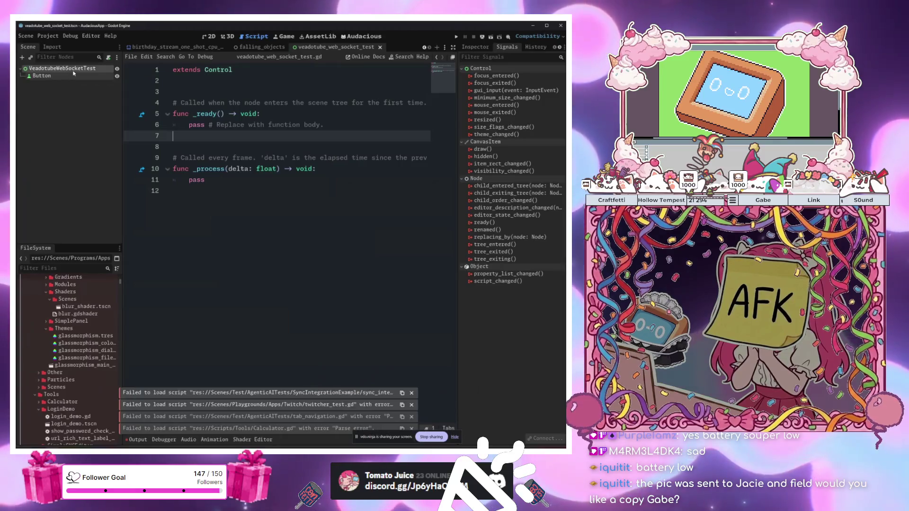
Load the existing veadotube_web_socket_test.gd onto the root after a signal connection fails without a script.
left_click(42, 68)
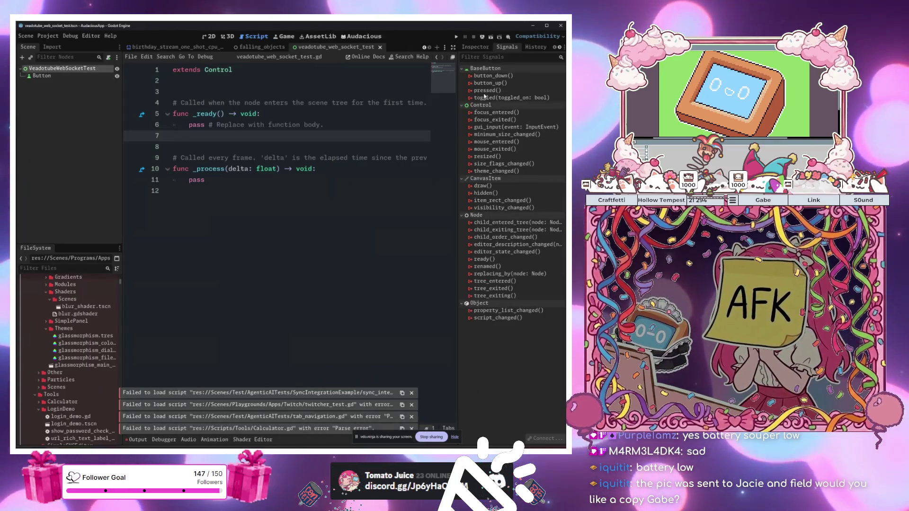
left_click(39, 76)
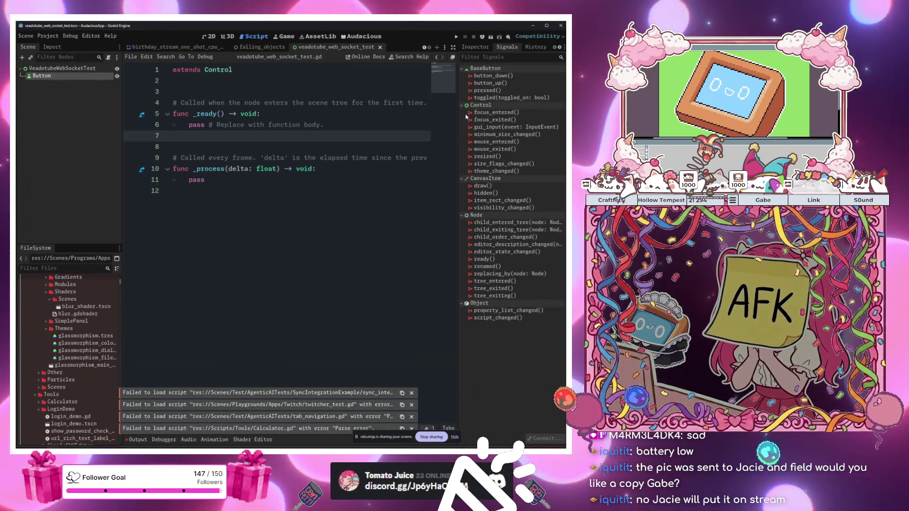
double_click(502, 91)
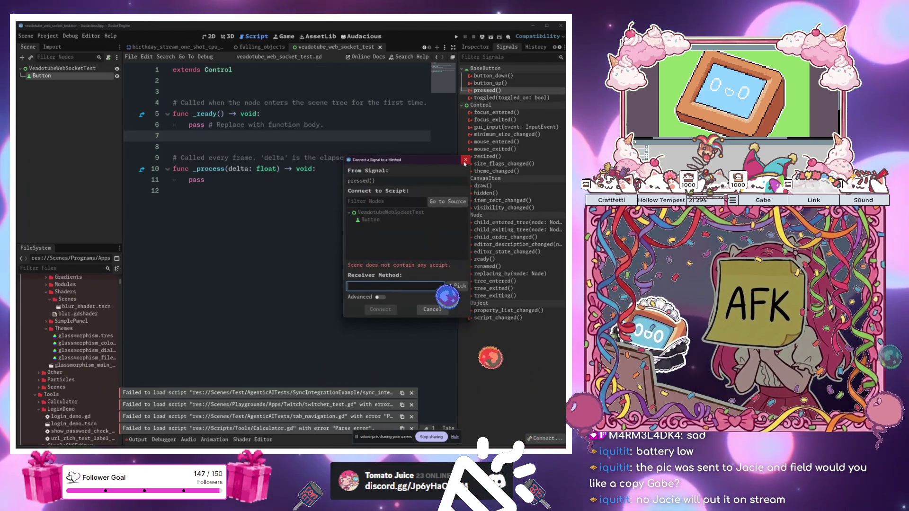
left_click(426, 310)
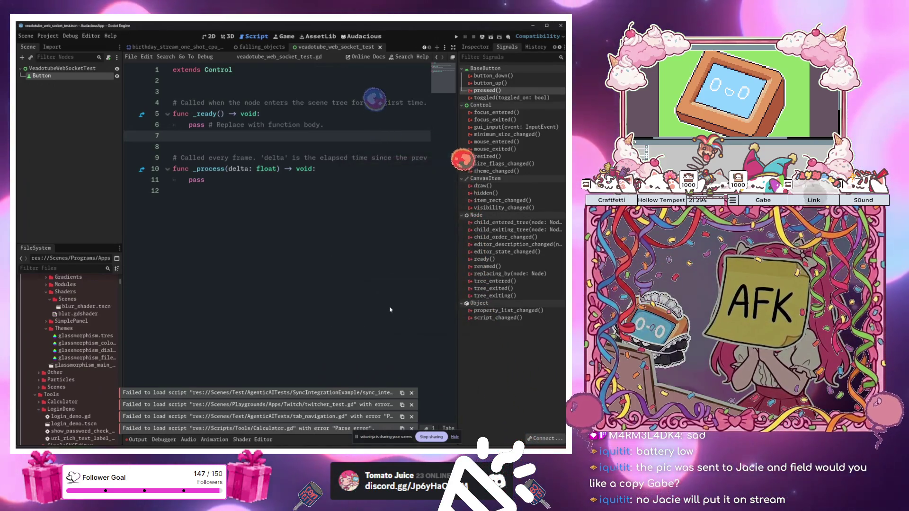
key("Up")
left_click(111, 58)
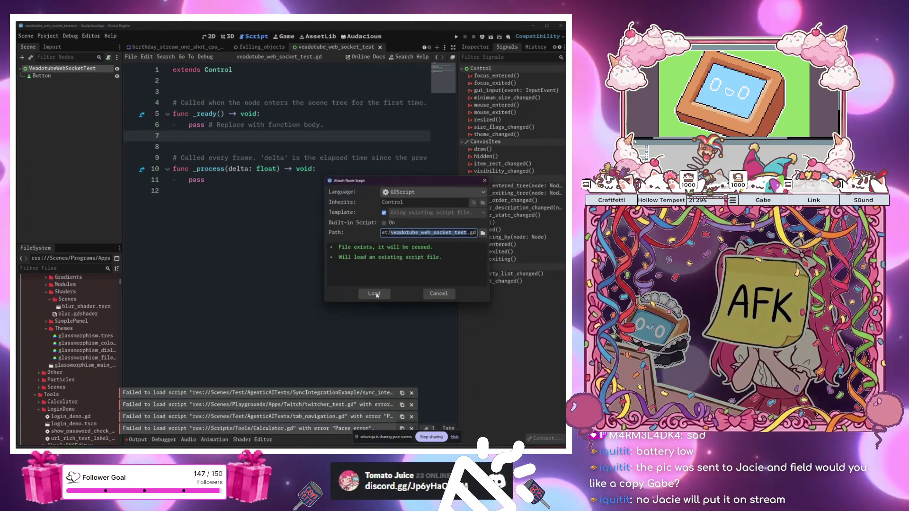
left_click(374, 293)
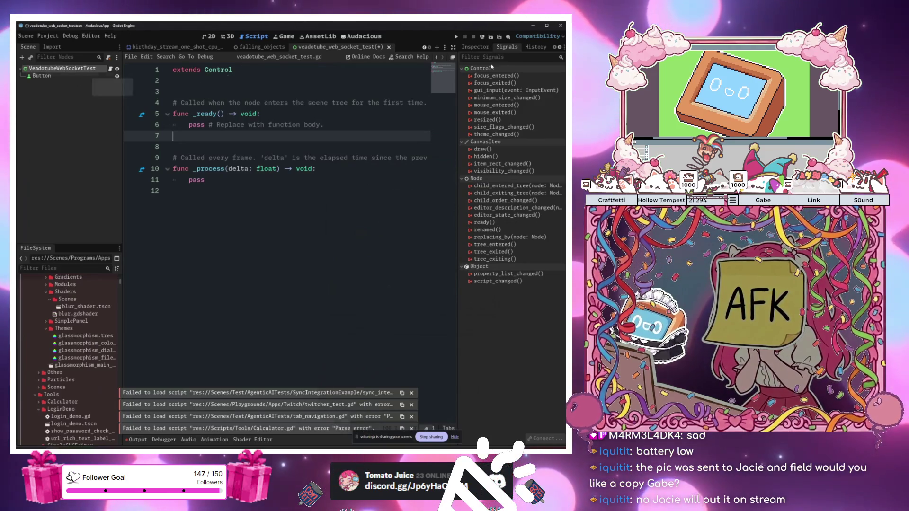
Connect the Button's pressed() signal to a new _on_button_pressed method on the root.
key("Down")
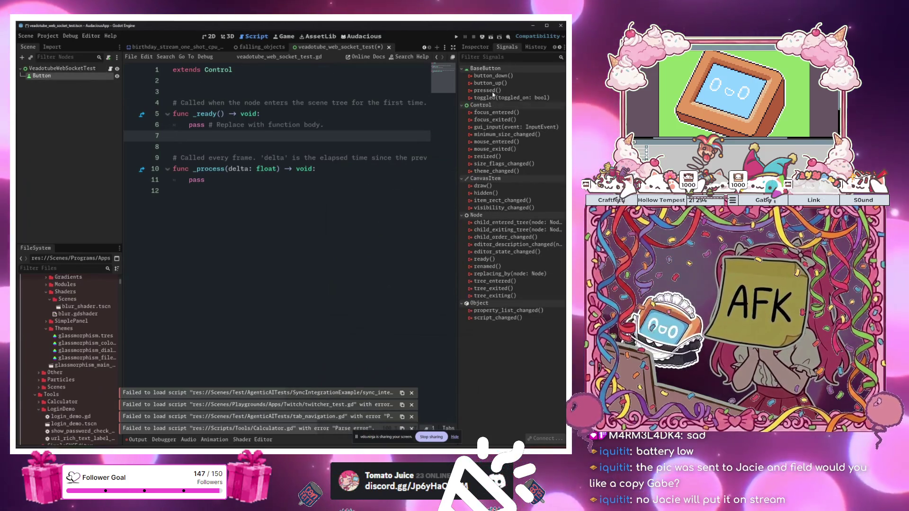
double_click(493, 92)
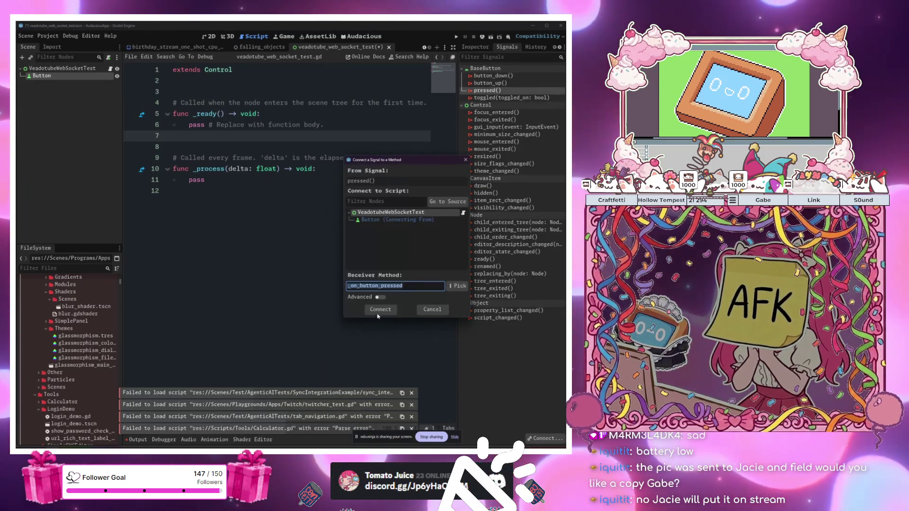
left_click(377, 307)
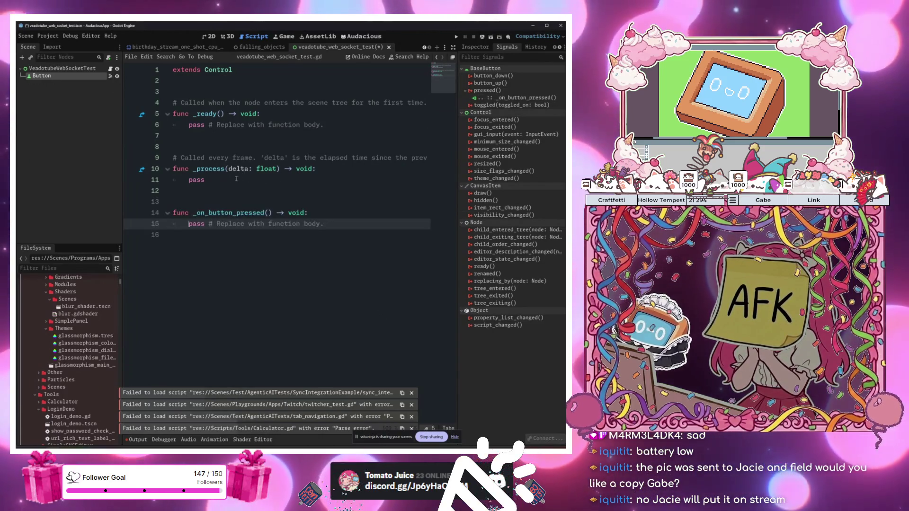
Delete the template _ready and _process functions from the script.
key("Up")
key("Up")
key("Up")
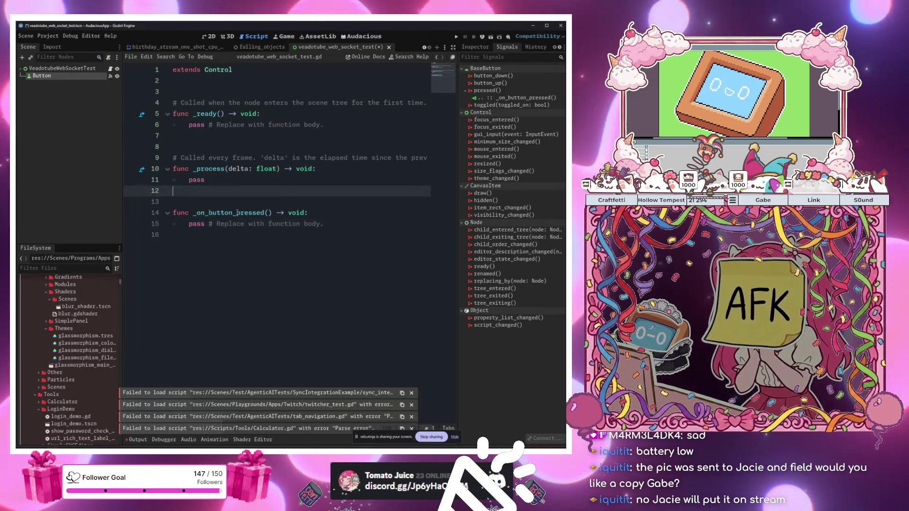
left_click(261, 183)
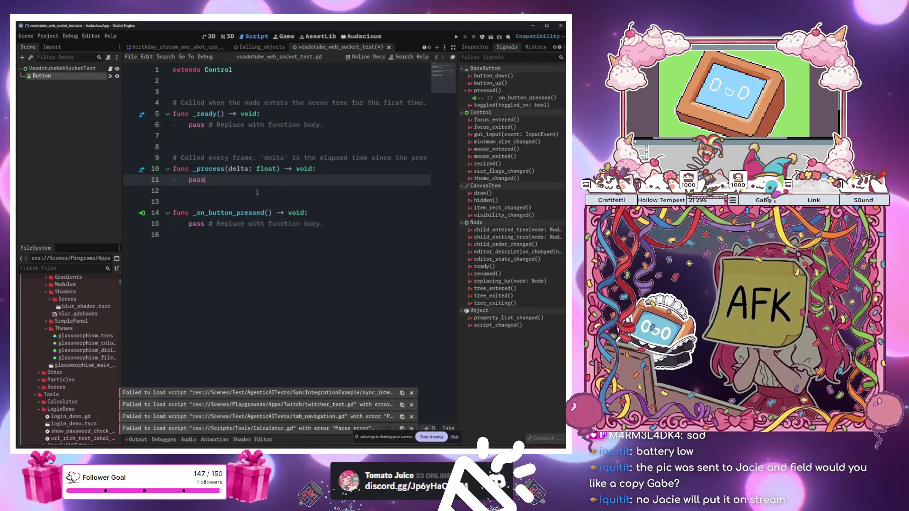
left_click_drag(258, 188, 232, 96)
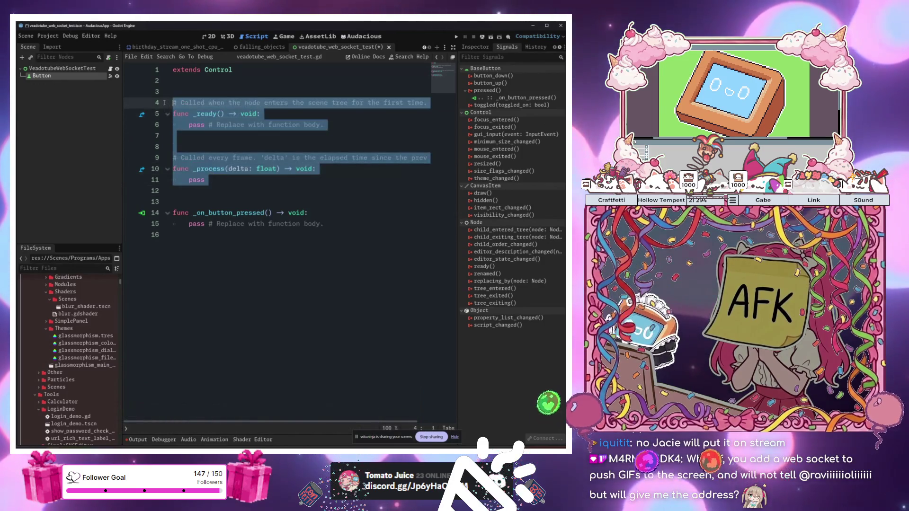
key("BackSpace")
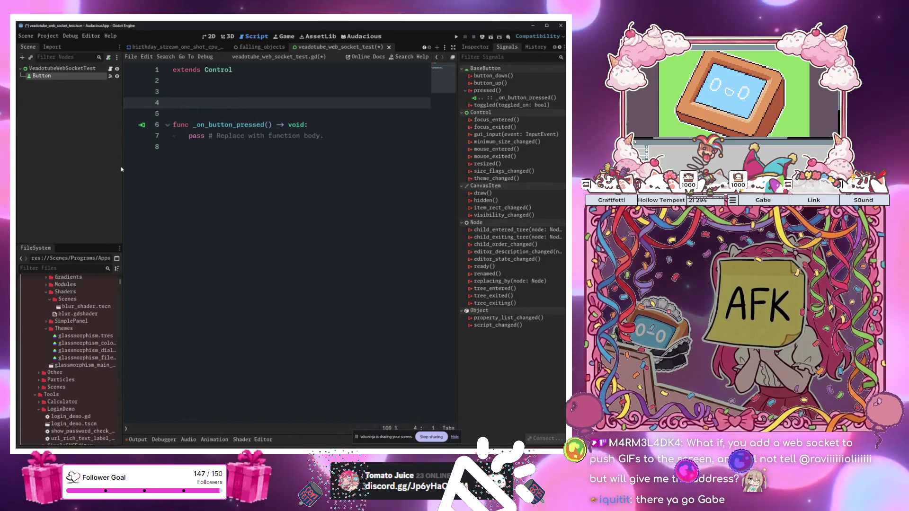
Insert blank lines so _on_button_pressed sits at line 9, then open Search Help with F1.
left_click(226, 176)
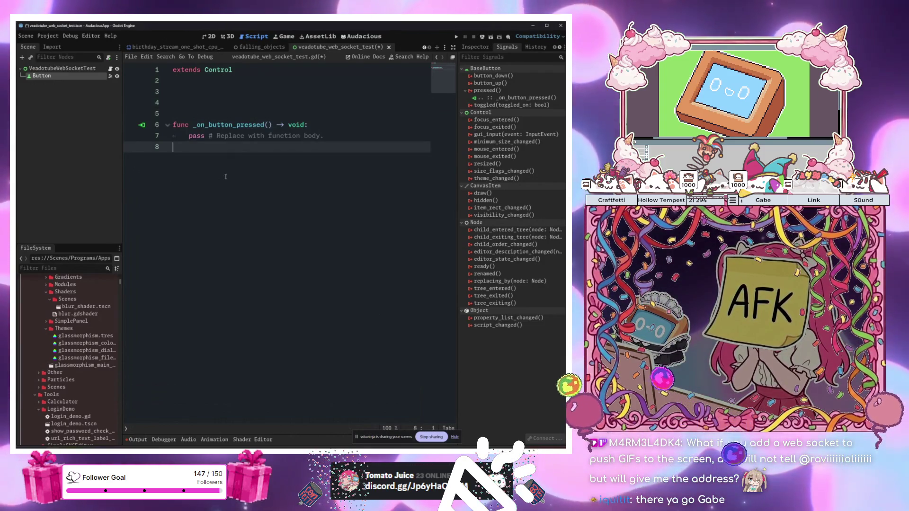
left_click_drag(324, 136, 222, 137)
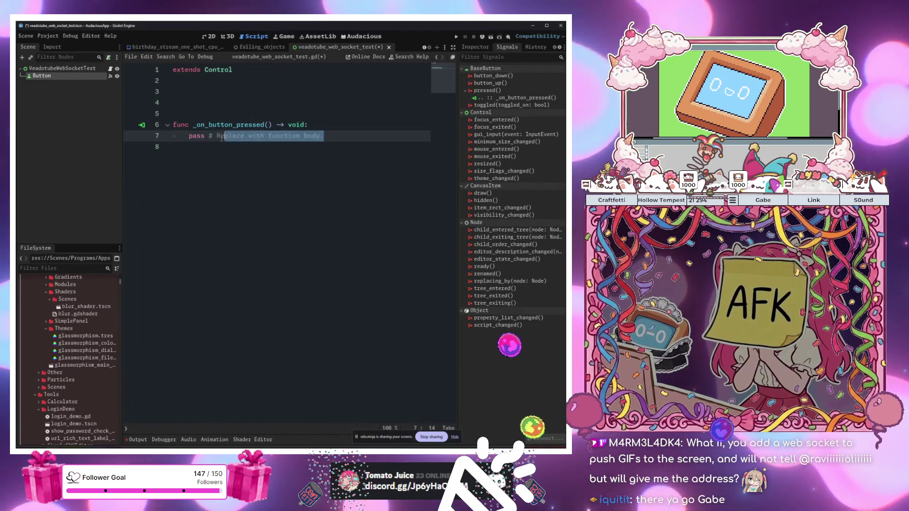
left_click(230, 114)
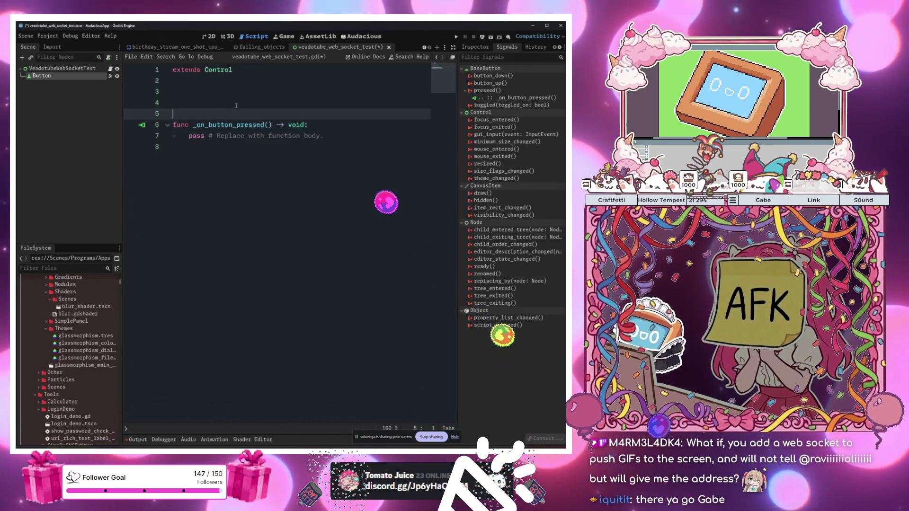
key("Return")
key("Return")
key("Return")
left_click(236, 105)
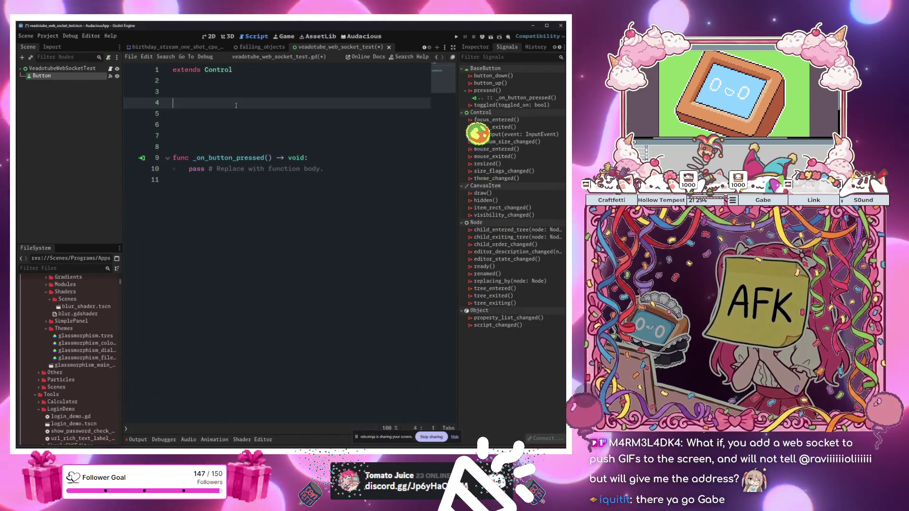
key("F1")
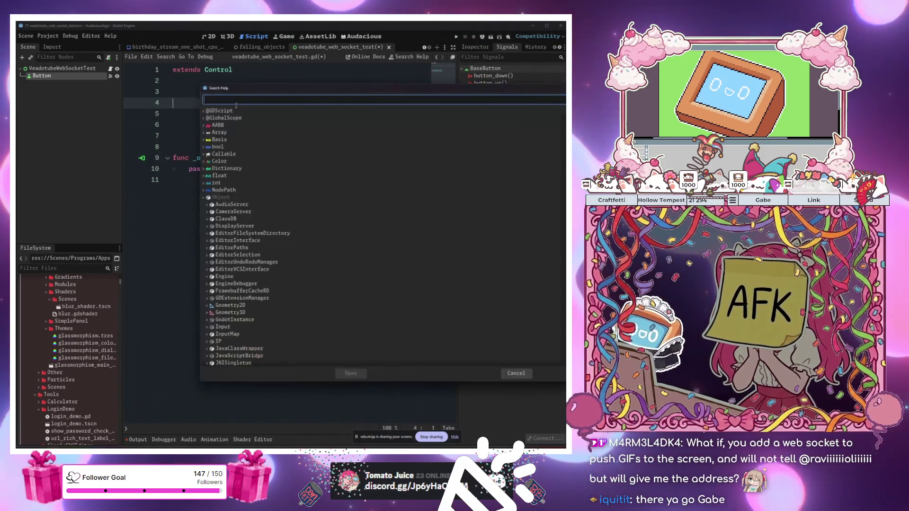
Search the help for 'websock' and open the WebSocketClass documentation page.
type("webo")
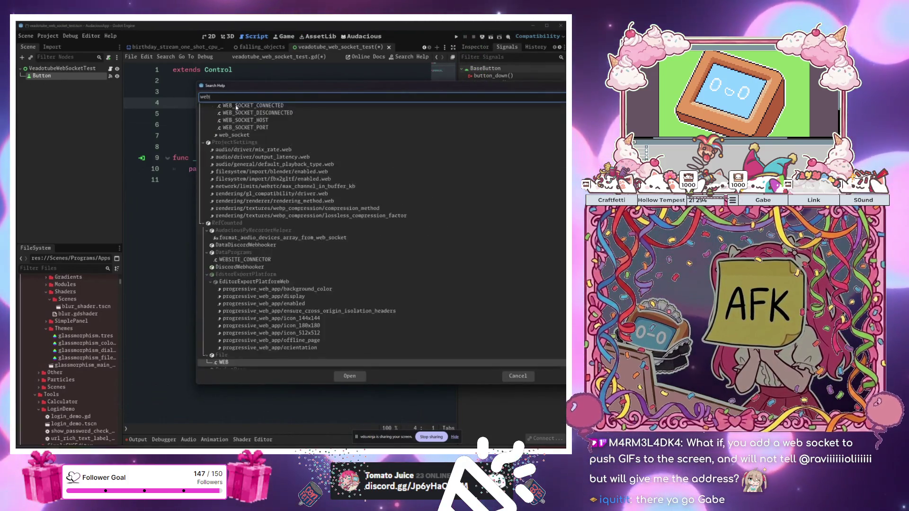
key("BackSpace")
type("socket")
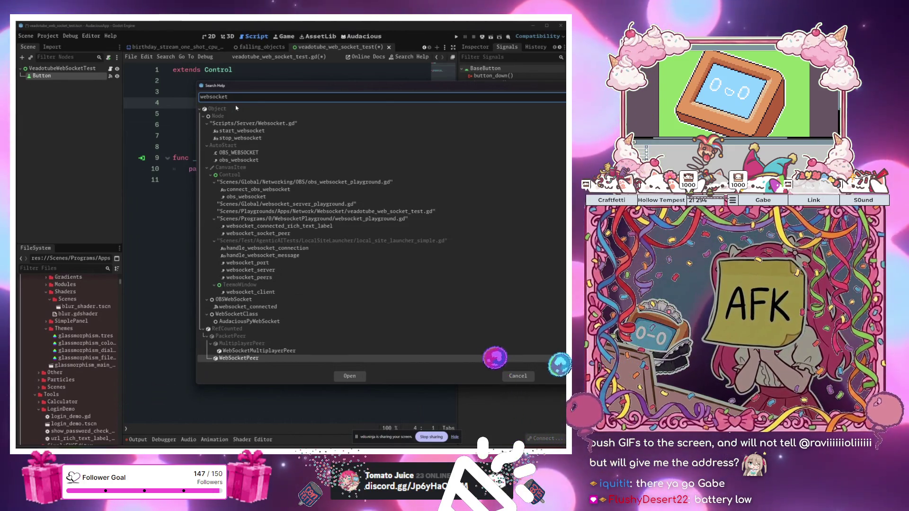
left_click(269, 322)
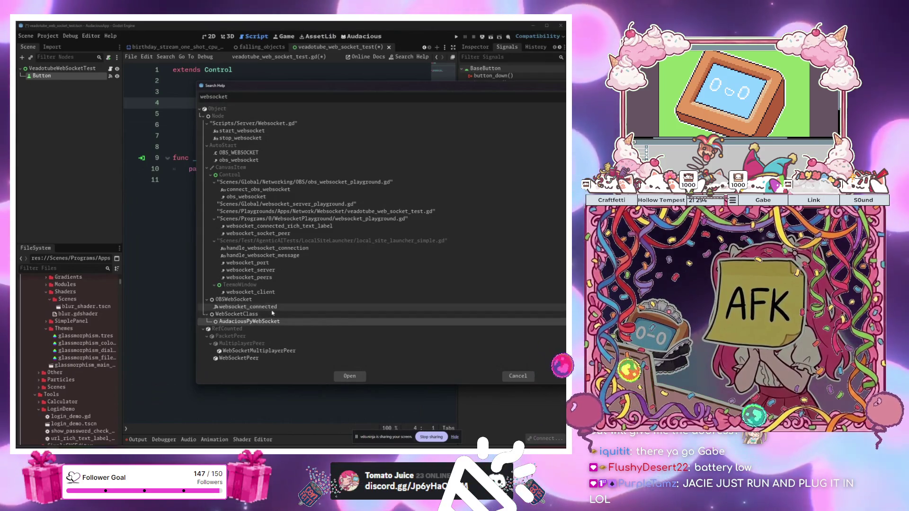
double_click(273, 314)
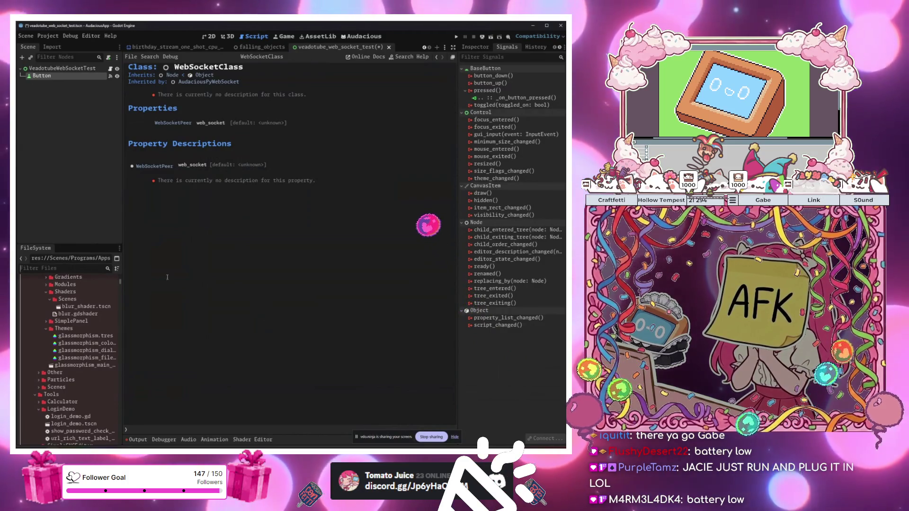
Filter the FileSystem dock for 'websocketc' and open the WebSocketClass.gd source.
type("so")
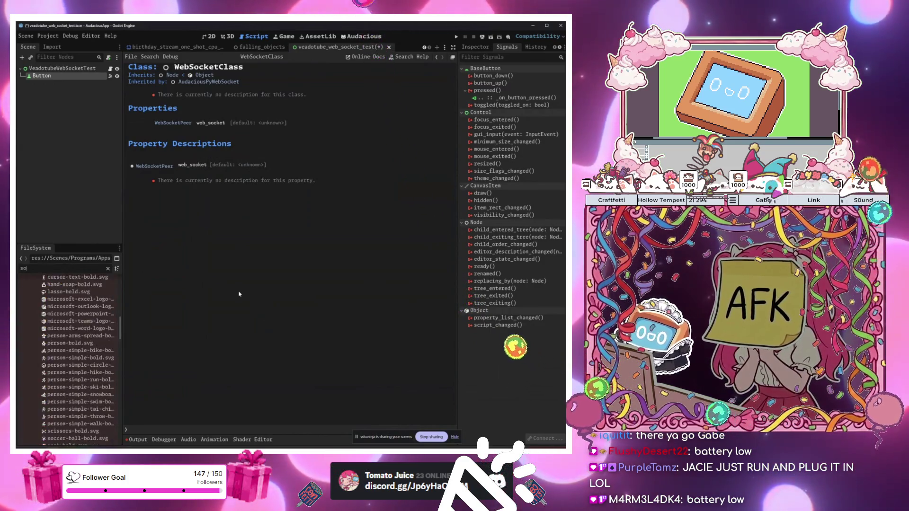
key("BackSpace")
key("BackSpace")
type("websocket")
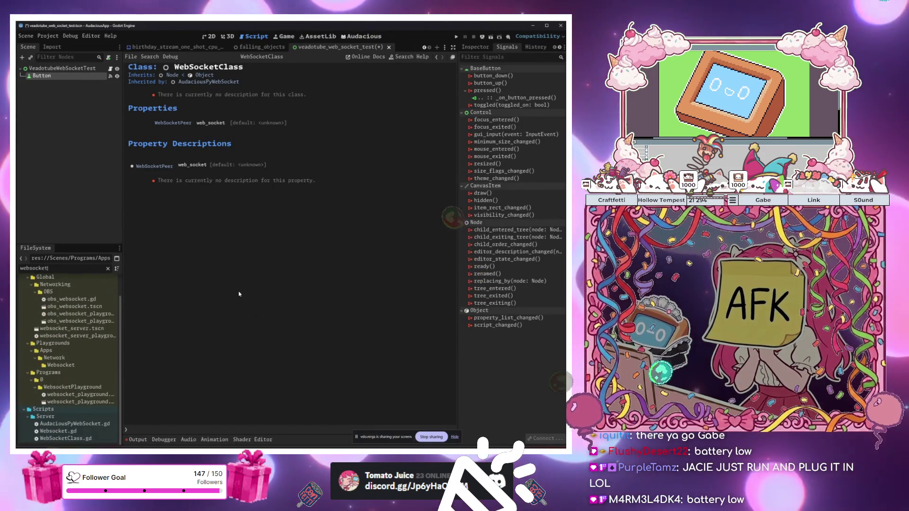
type("cla")
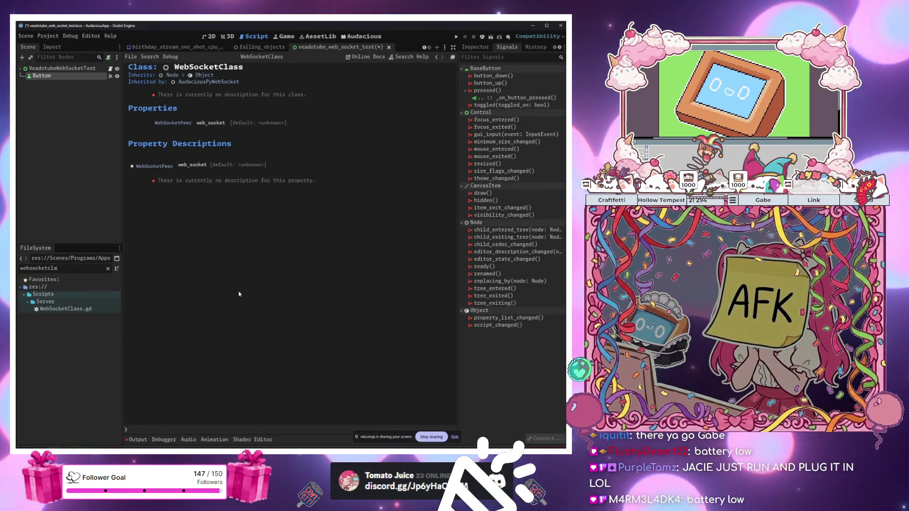
left_click(97, 310)
double_click(97, 310)
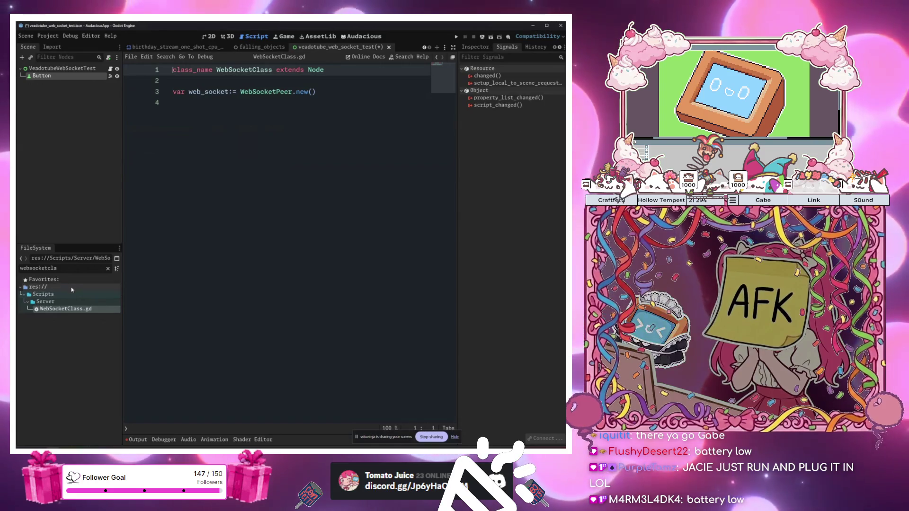
Clear the file filter and return to veadotube_web_socket_test.gd, adding a blank line near the top.
left_click(108, 269)
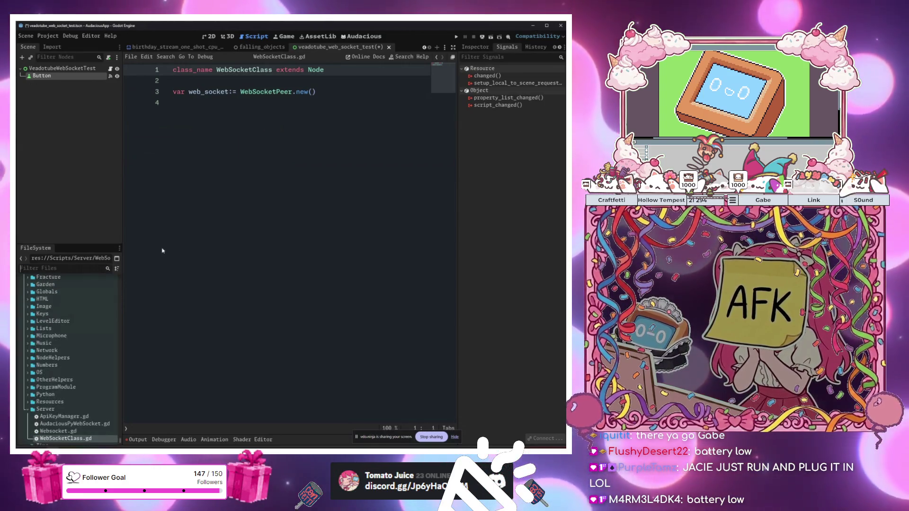
left_click(109, 70)
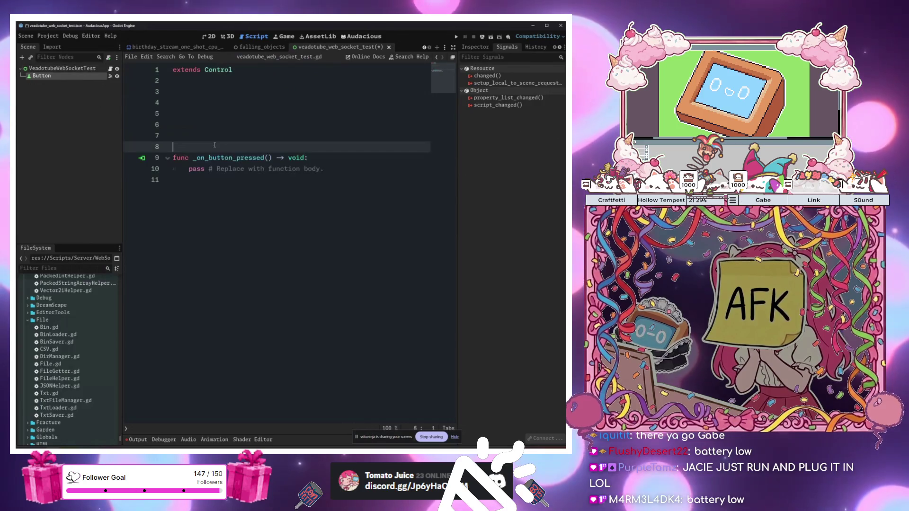
left_click(246, 107)
key("Return")
key("Return")
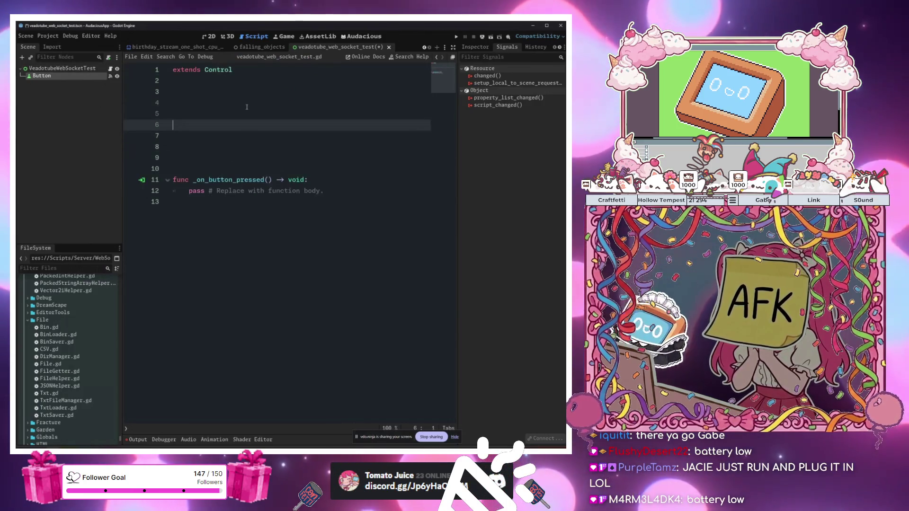
Declare a websocket_peer variable typed as WebSocketPeer.
key("BackSpace")
key("BackSpace")
type("var websocket")
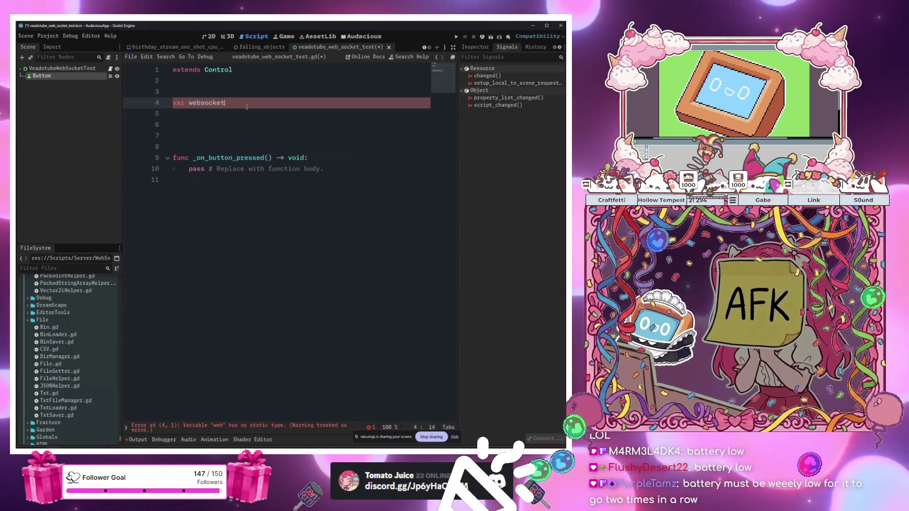
type("_peer:")
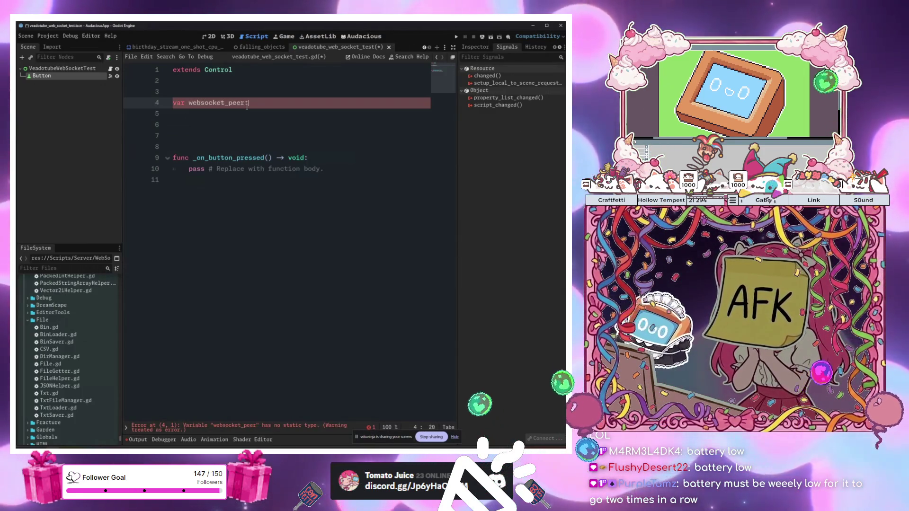
type(" Web")
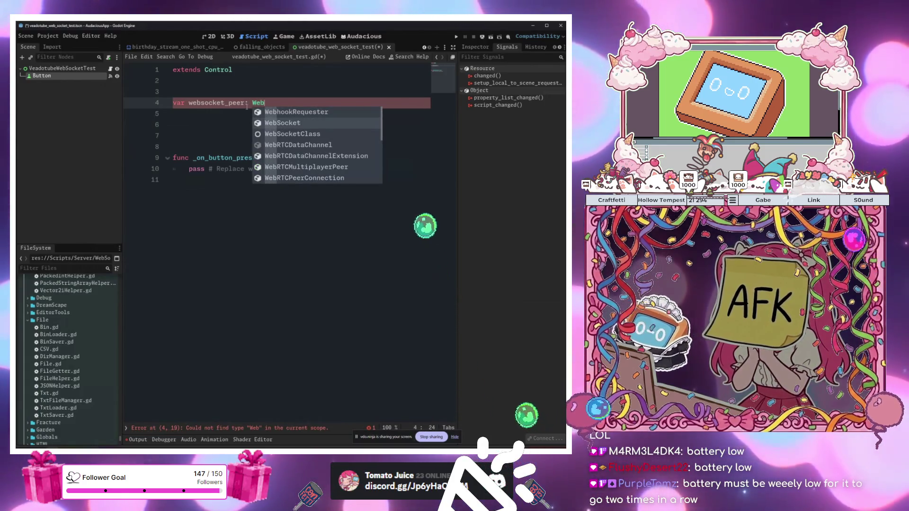
type("Socketp")
key("Return")
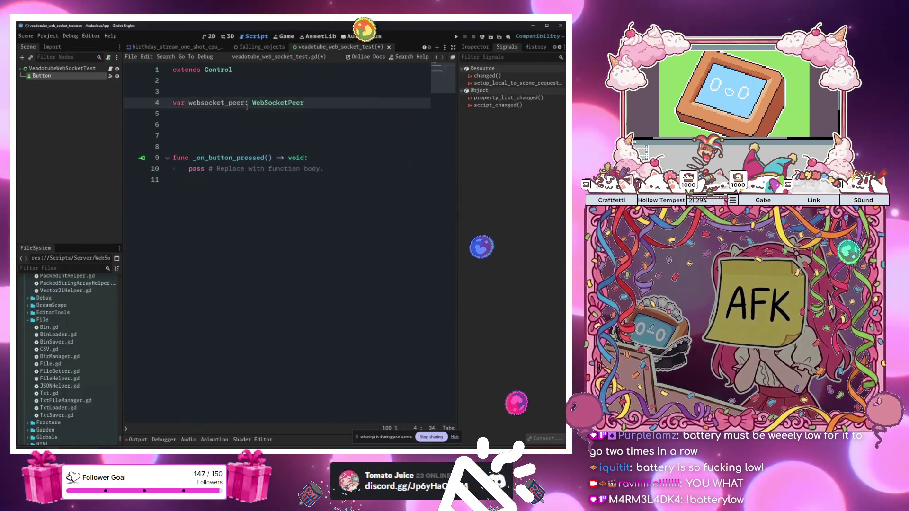
key("Down")
key("Down")
key("Return")
key("Return")
key("Return")
key("Up")
key("Up")
Add a _ready function that calls websocket_peer.connect_to_url("").
type("func ")
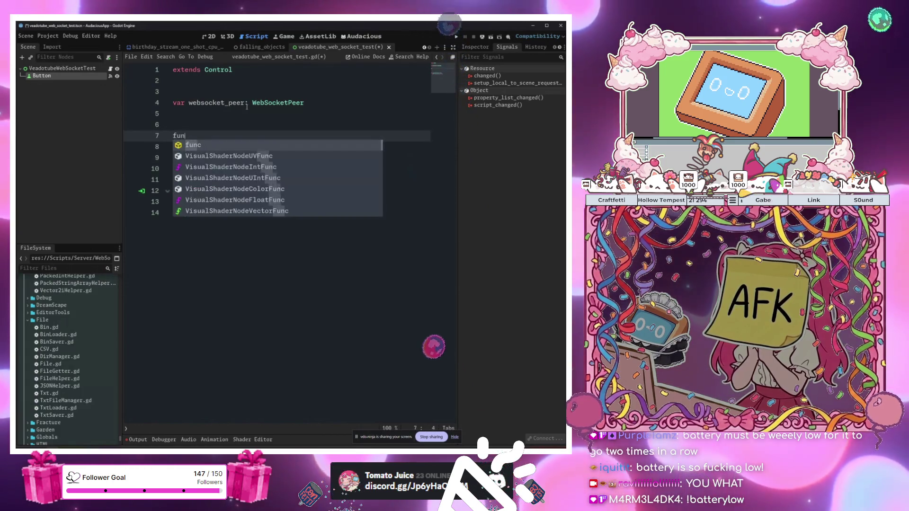
type("_re")
key("Return")
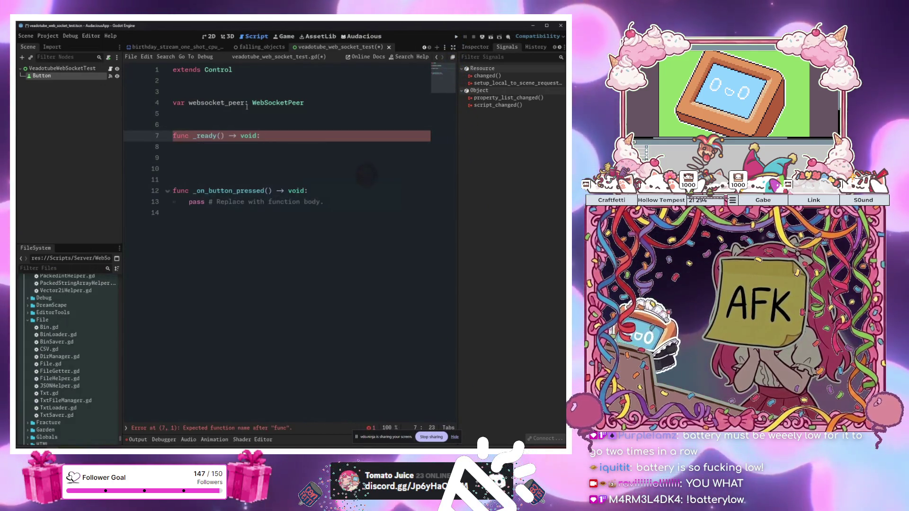
key("Return")
type("websocket_peer.con")
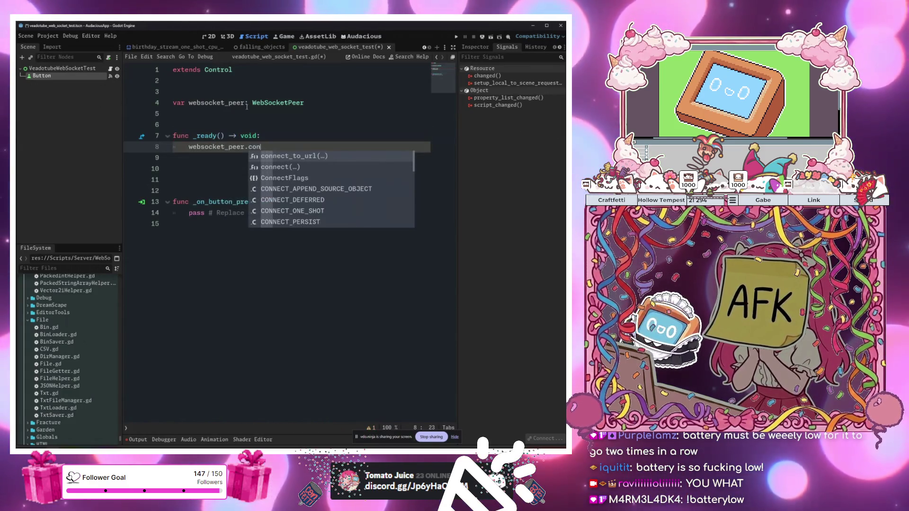
key("Return")
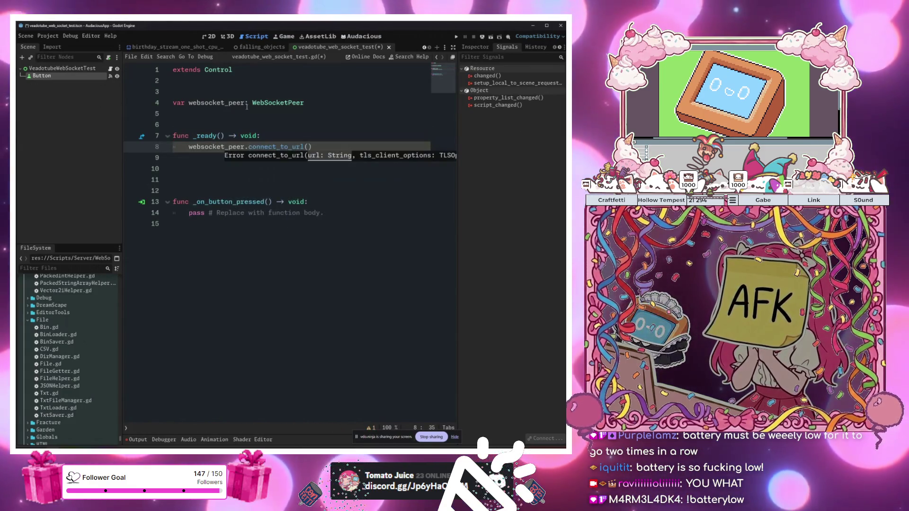
key("Up")
key("Up")
key("Up")
key("Down")
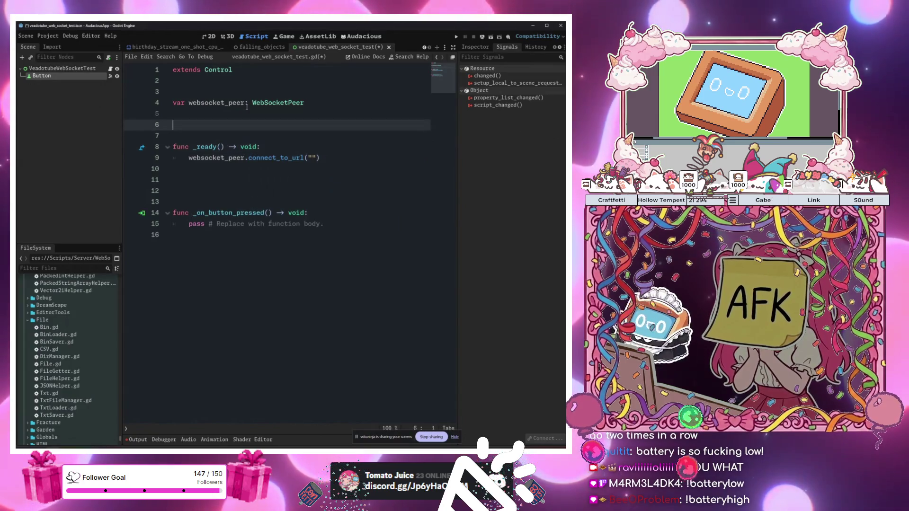
key("Return")
key("Return")
key("Return")
key("Up")
key("Up")
key("Up")
key("Up")
key("Up")
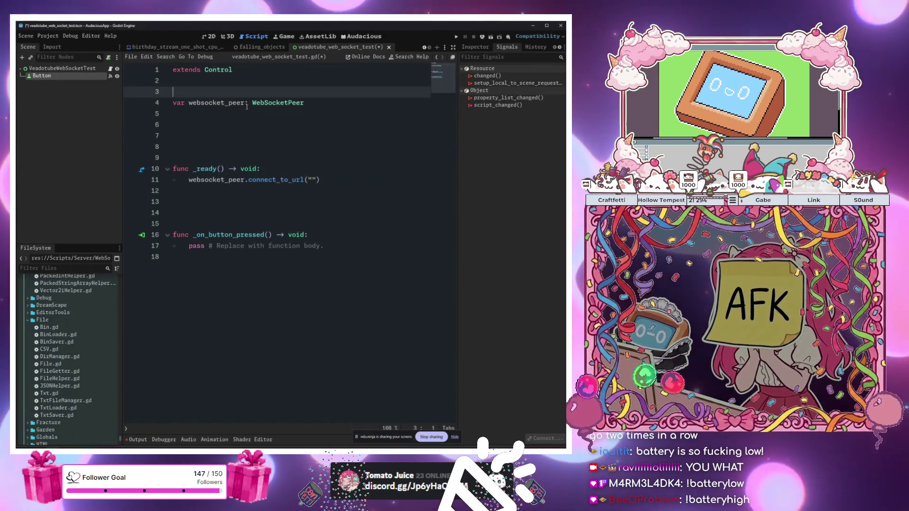
key("Return")
key("Return")
key("Up")
type("@")
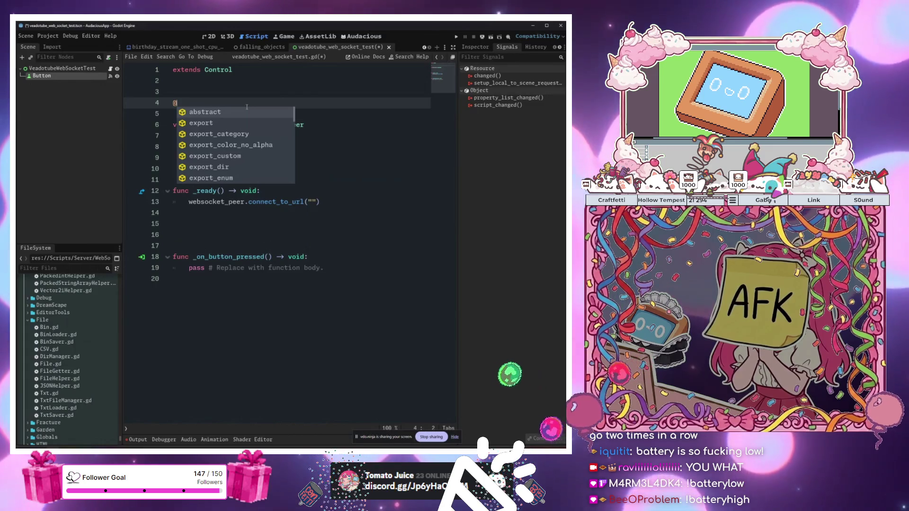
type("export var ")
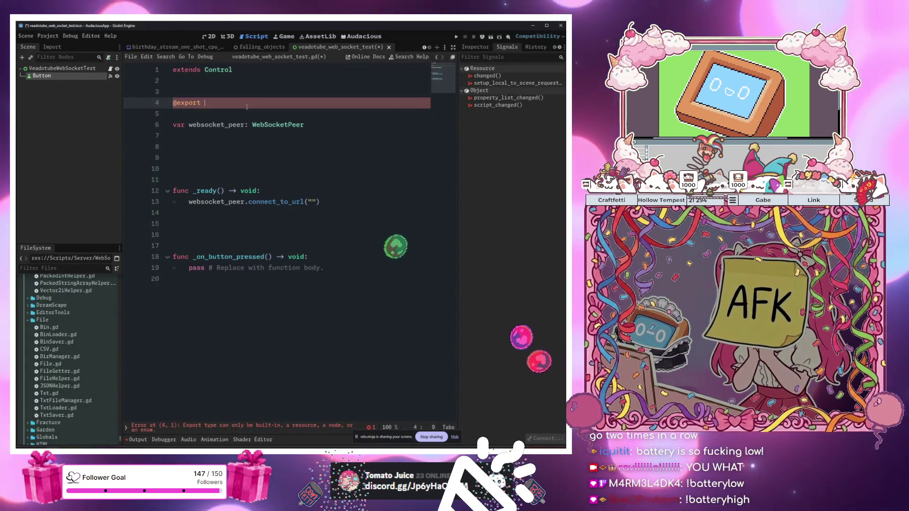
type("url: String")
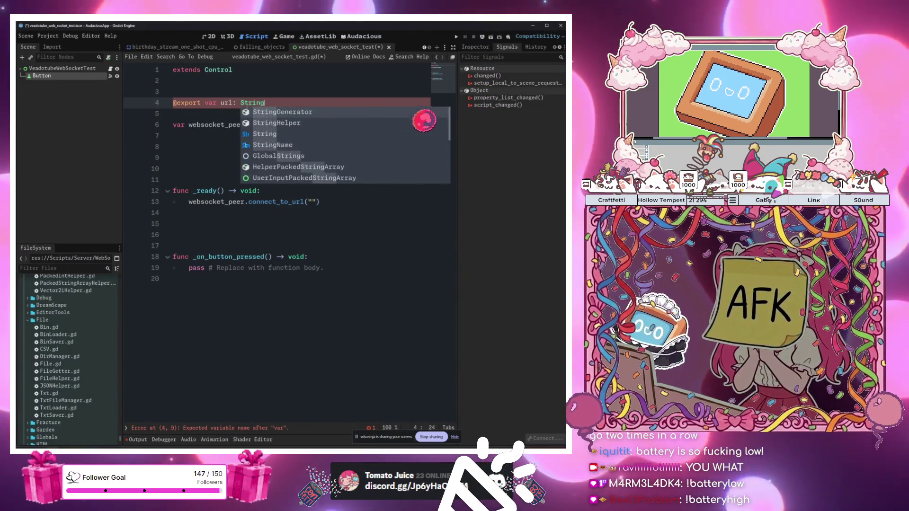
left_click(267, 202, "ctrl")
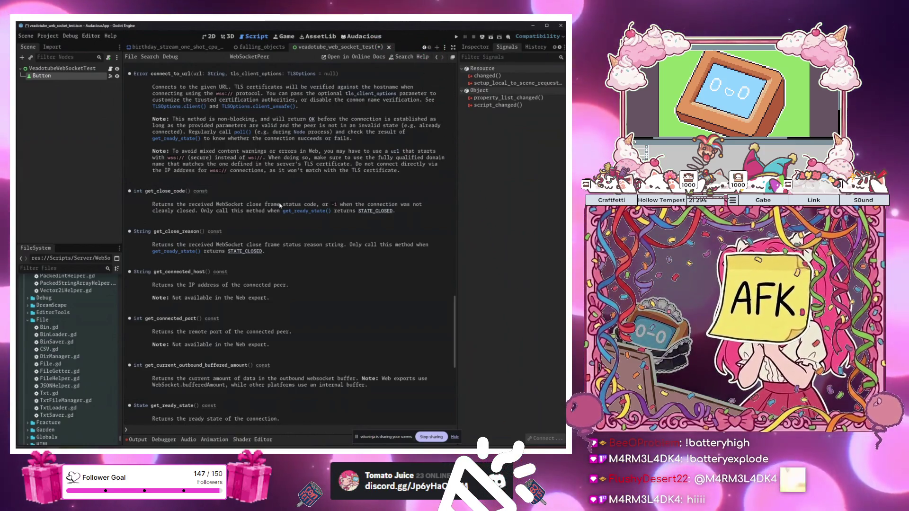
Replace the empty quotes in connect_to_url with url and save the script.
left_click(112, 69)
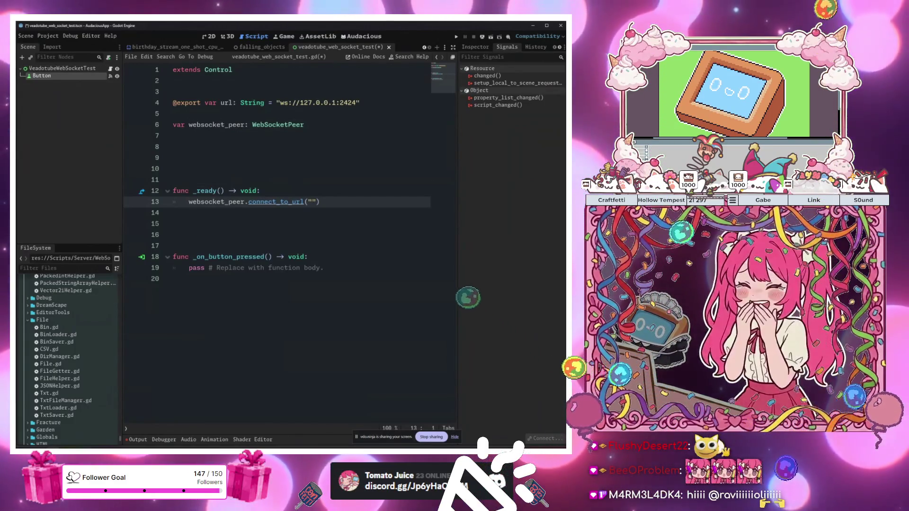
left_click(172, 223)
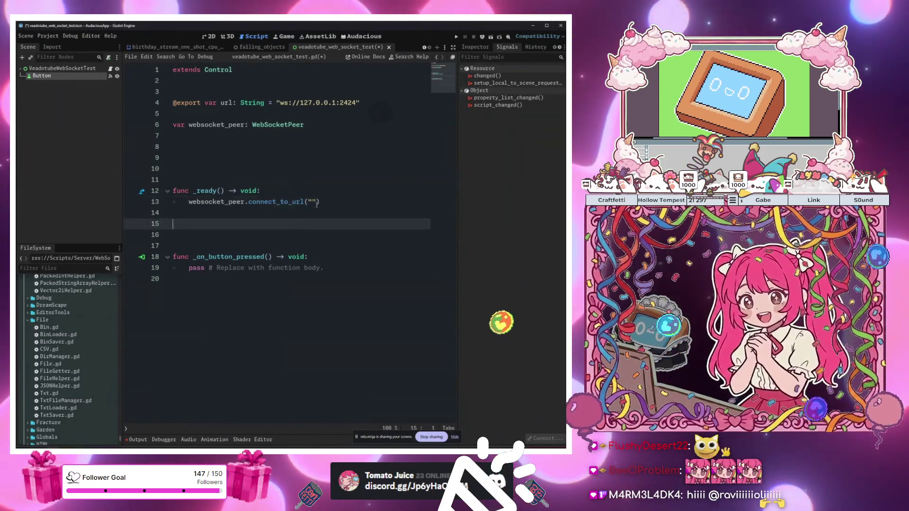
left_click(316, 201)
key("BackSpace")
key("BackSpace")
type("url")
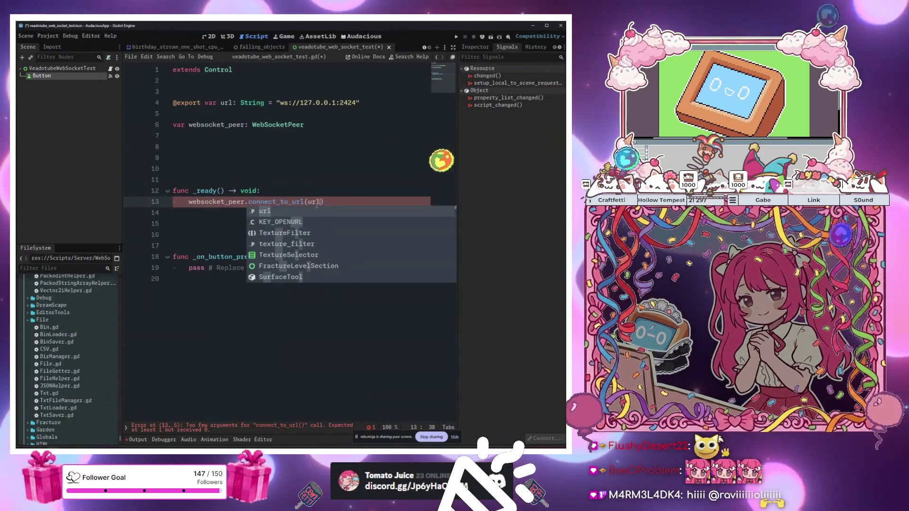
key("Escape")
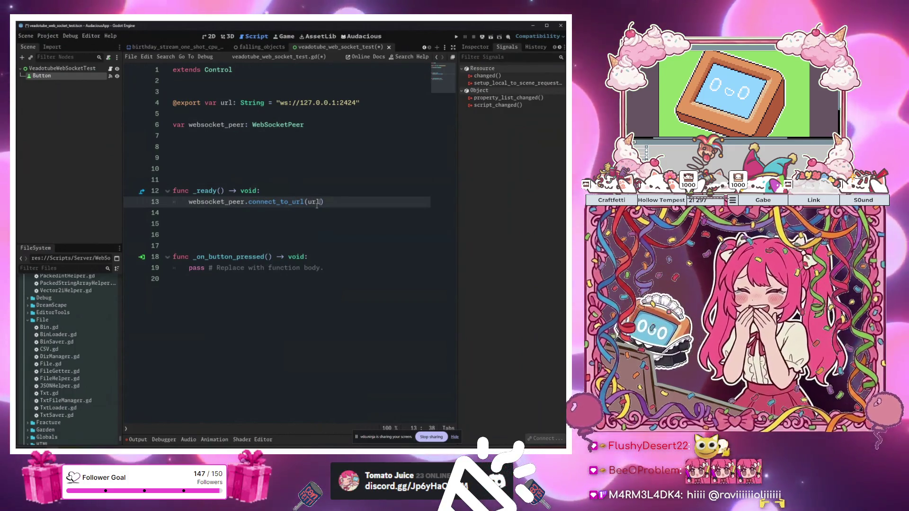
key("ctrl+s")
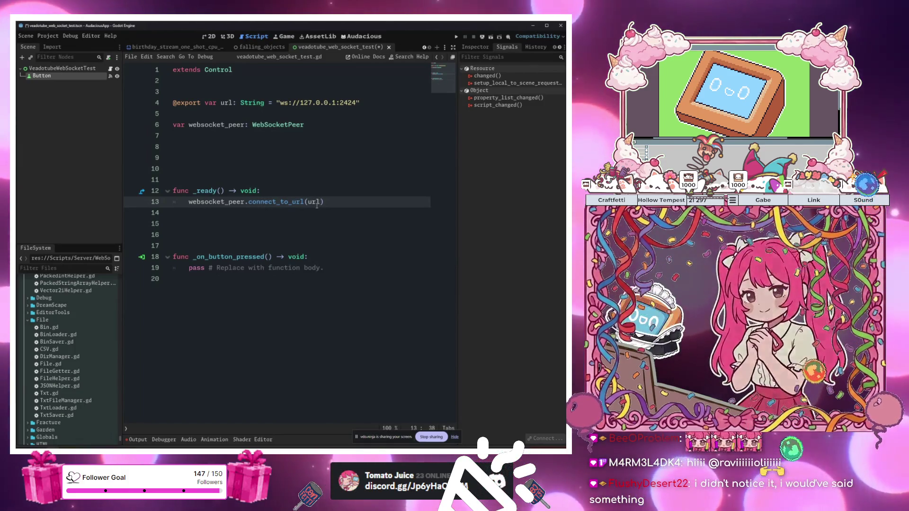
left_click(341, 205)
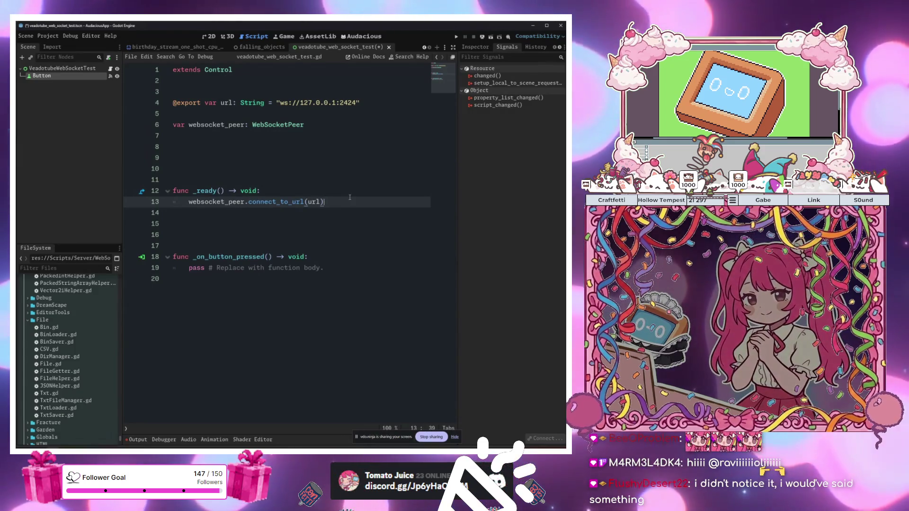
Add a _process function that calls websocket_peer.poll().
key("Return")
key("Return")
key("Return")
key("BackSpace")
type("\"fu")
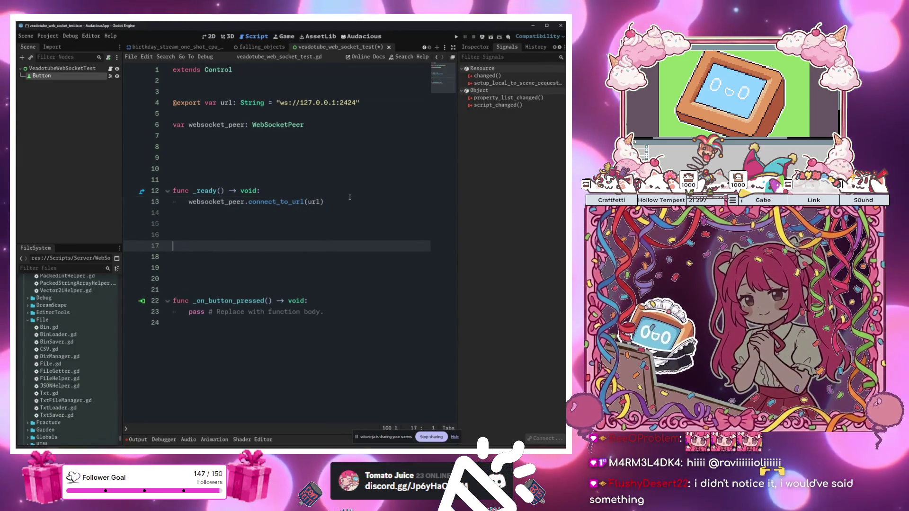
type("func _p")
key("Return")
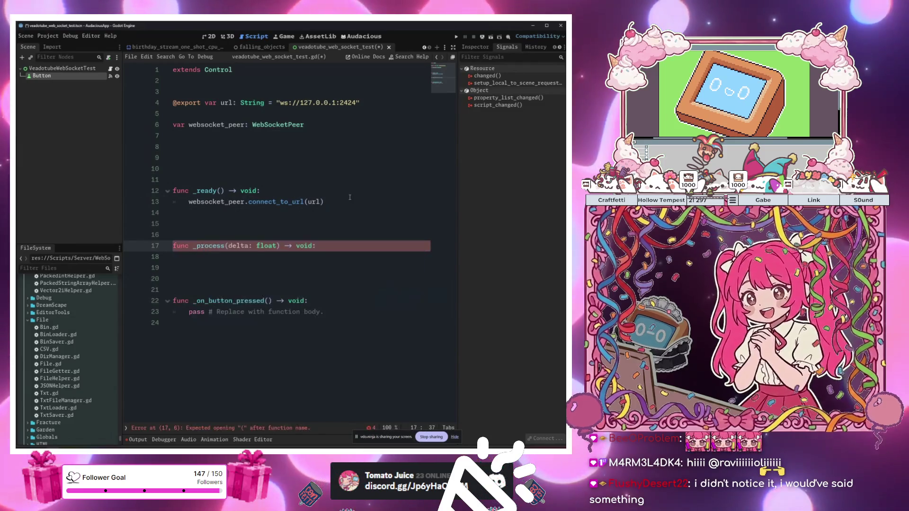
key("Return")
key("Return")
type("websocket_peer.pr")
key("BackSpace")
type("oll(")
key("Return")
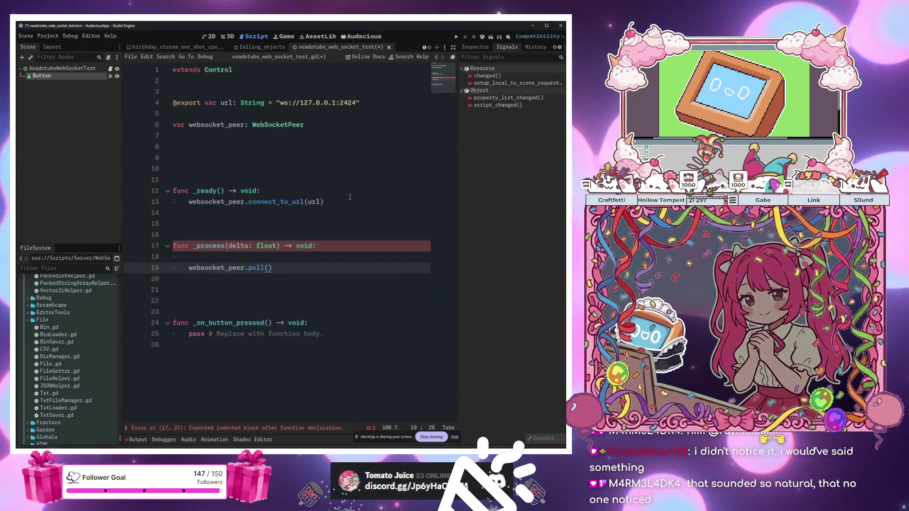
key("Return")
key("Return")
key("BackSpace")
key("BackSpace")
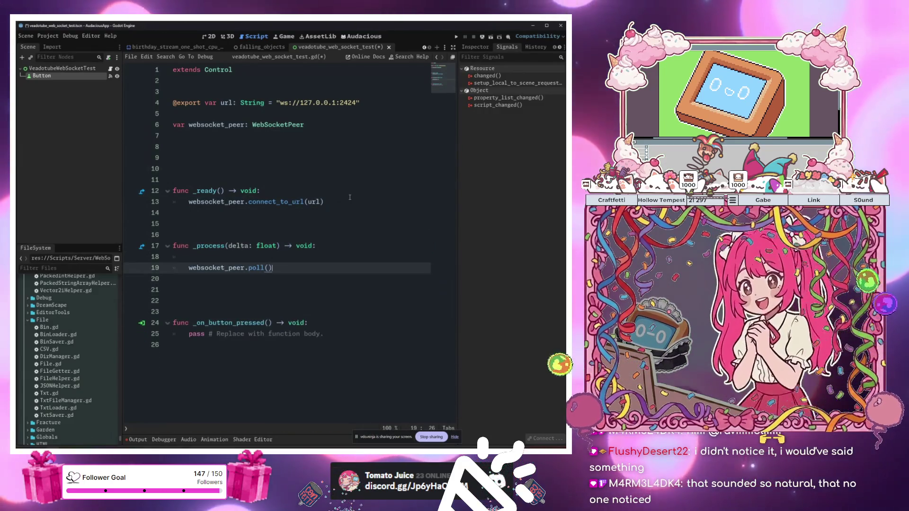
key("Home")
key("BackSpace")
key("BackSpace")
key("End")
key("Return")
key("Return")
key("Return")
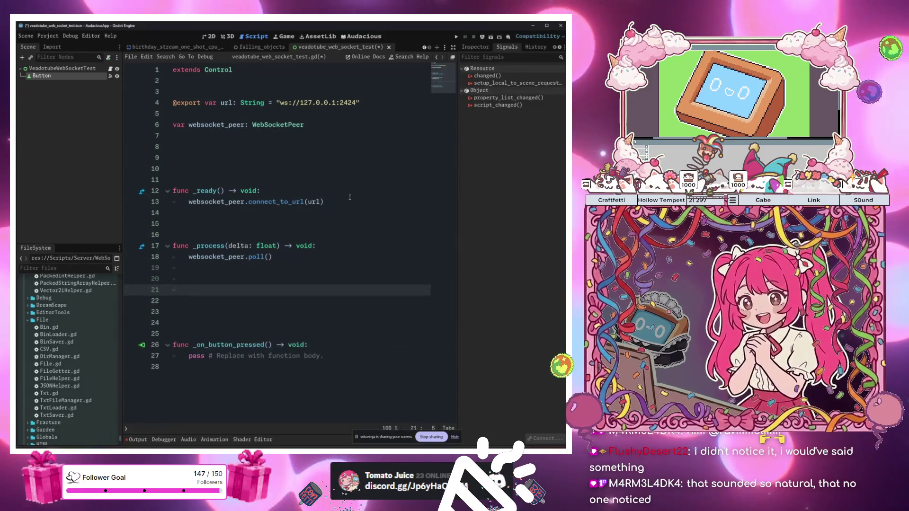
Write 'match websocket_peer.get_ready_state():' on line 21 in place of the if comparison.
type("f websocket_peer.")
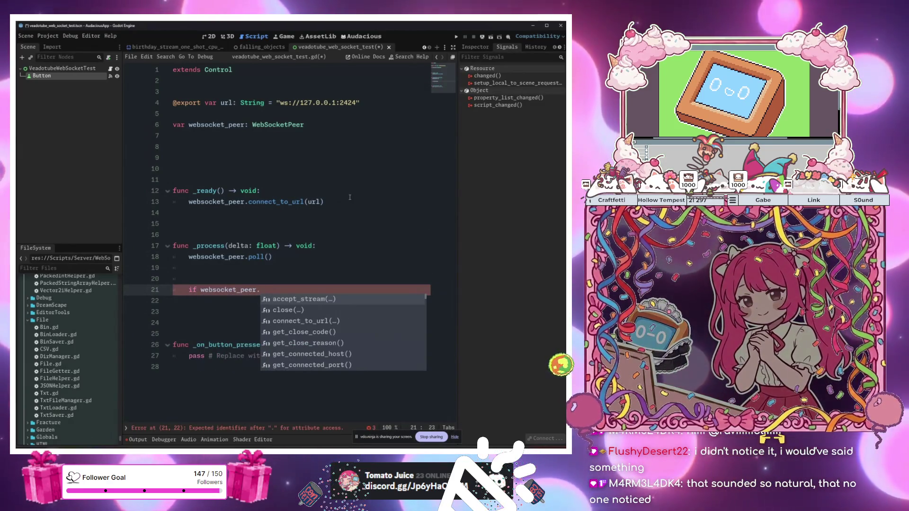
type("sta")
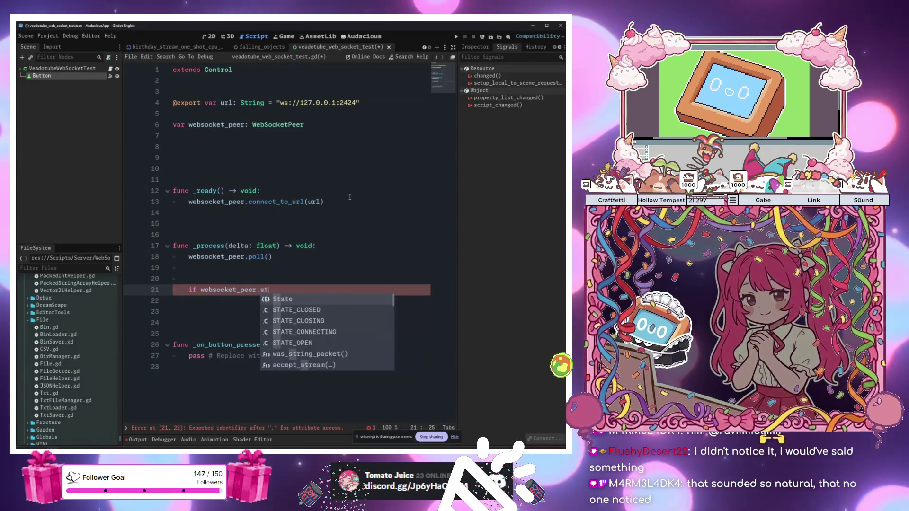
type("t")
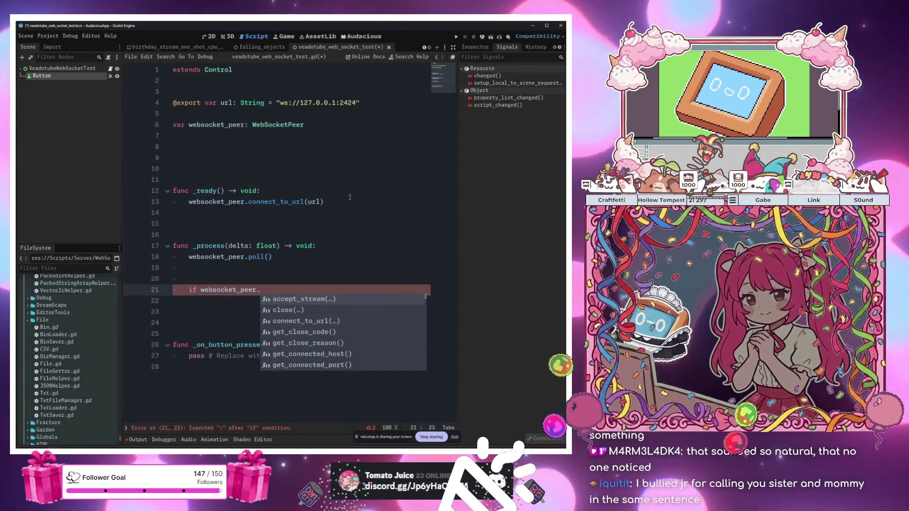
key("BackSpace")
type("tate")
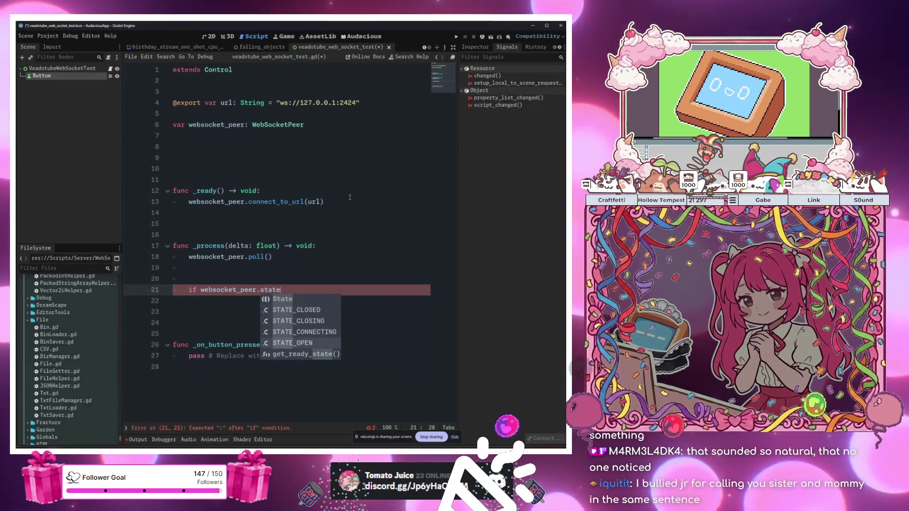
key("Up")
key("Return")
type("==")
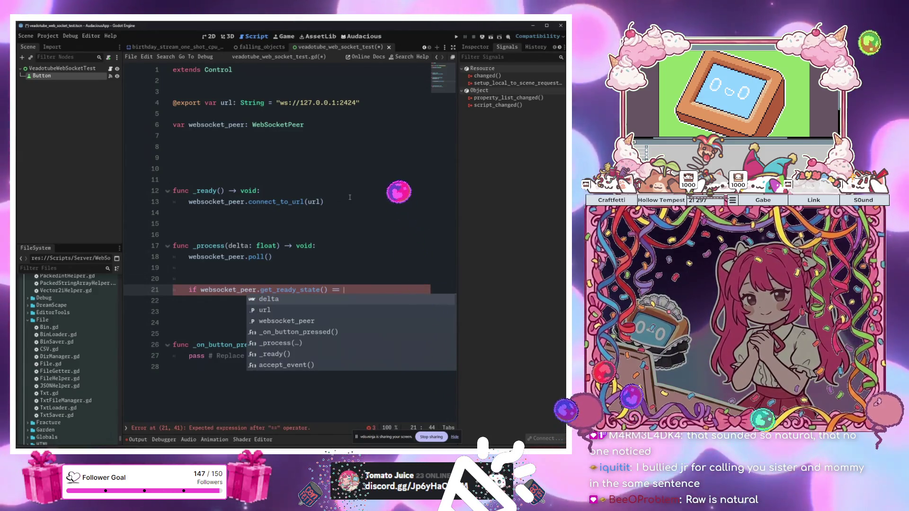
left_click(349, 197)
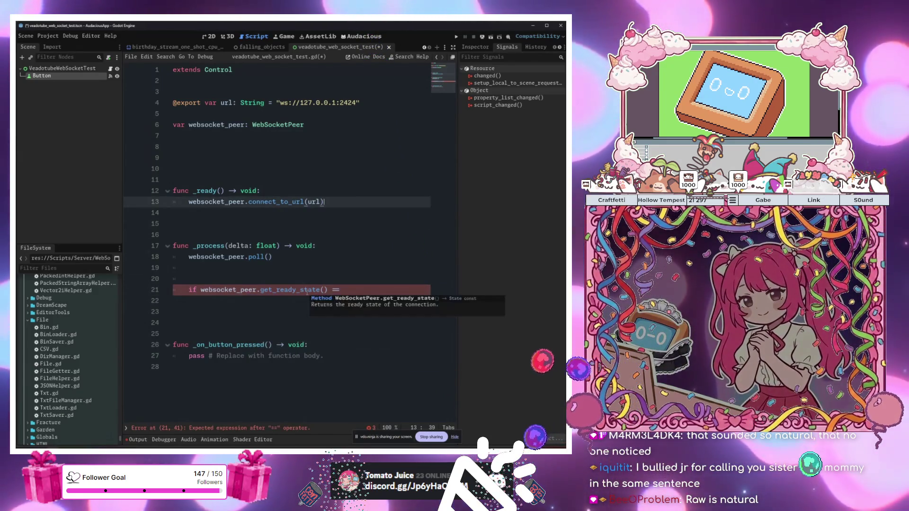
left_click(348, 289)
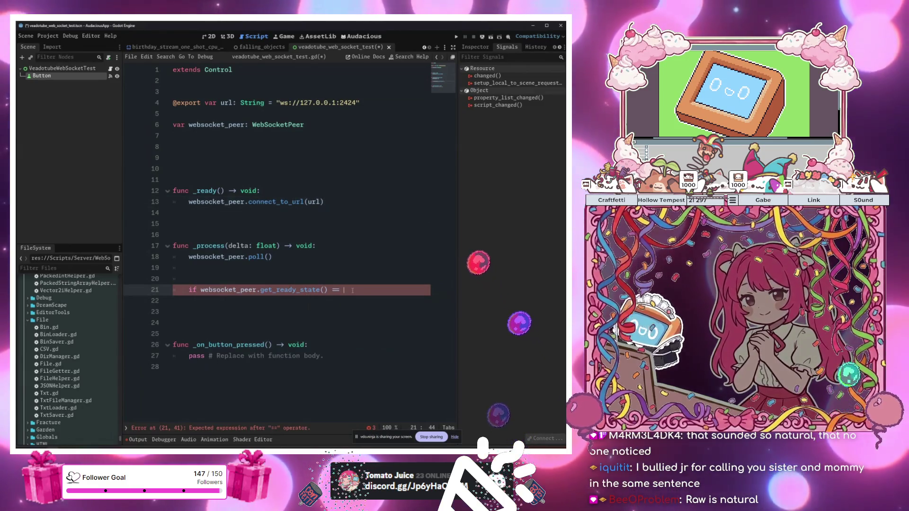
left_click(197, 289)
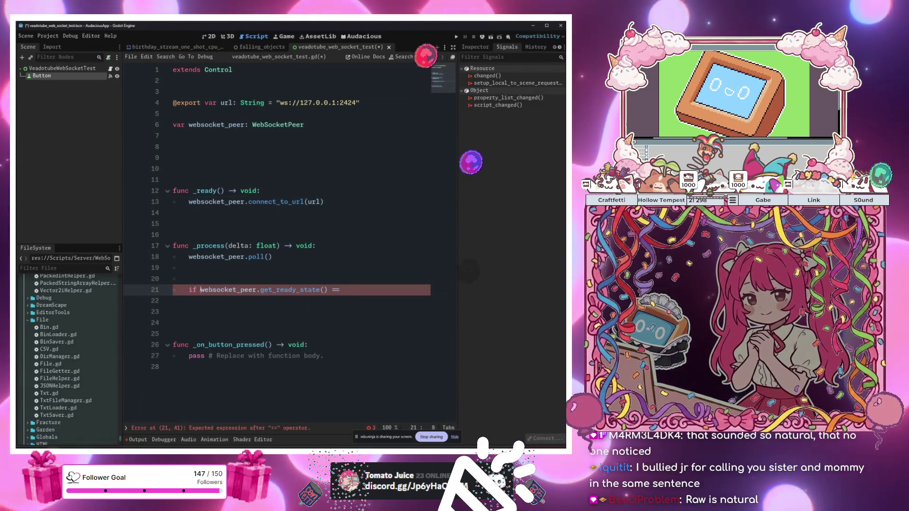
key("BackSpace")
key("BackSpace")
key("BackSpace")
type("match")
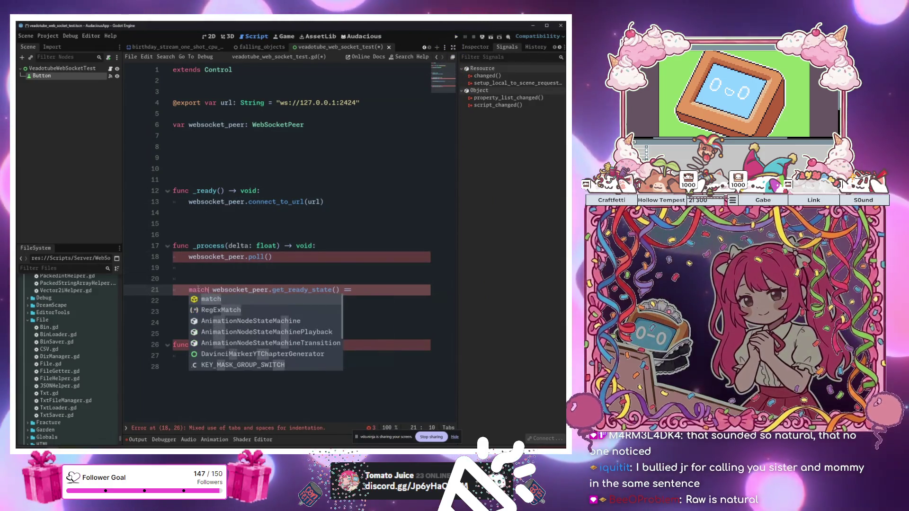
left_click(375, 290)
key("BackSpace")
key("BackSpace")
key("BackSpace")
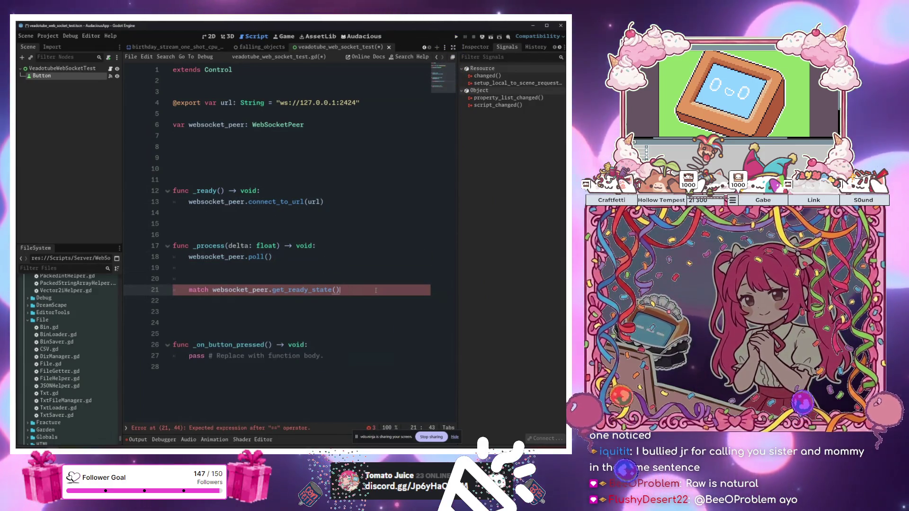
type(":")
Add a 'websocket_peer.State.STATE_OPEN:' case under the match.
key("Return")
type("State.")
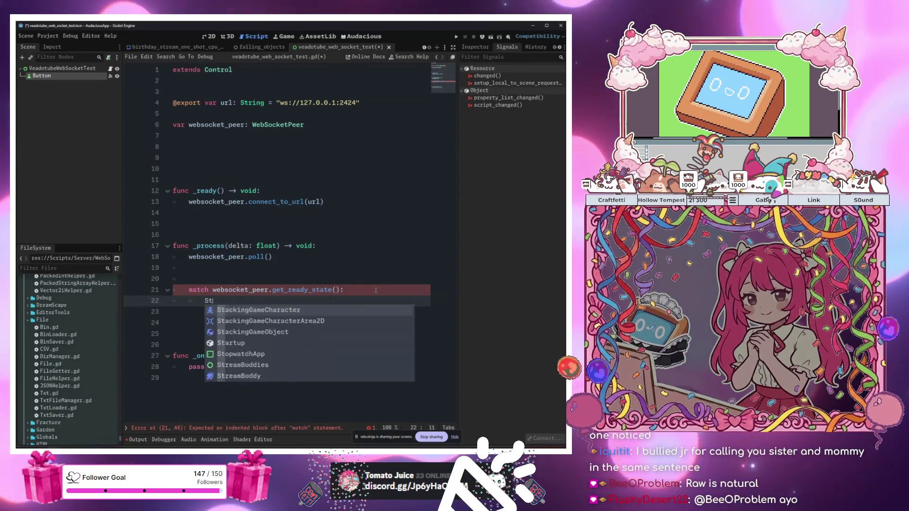
key("ctrl+BackSpace")
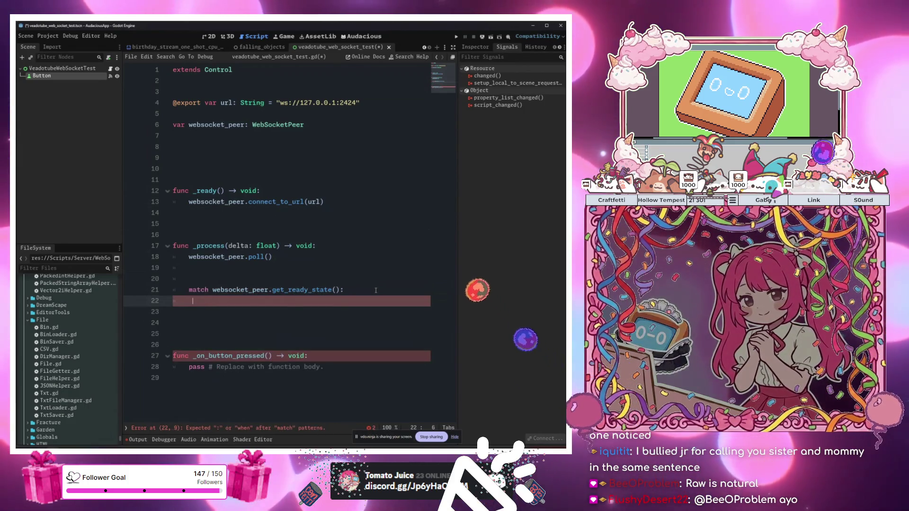
type("Webse")
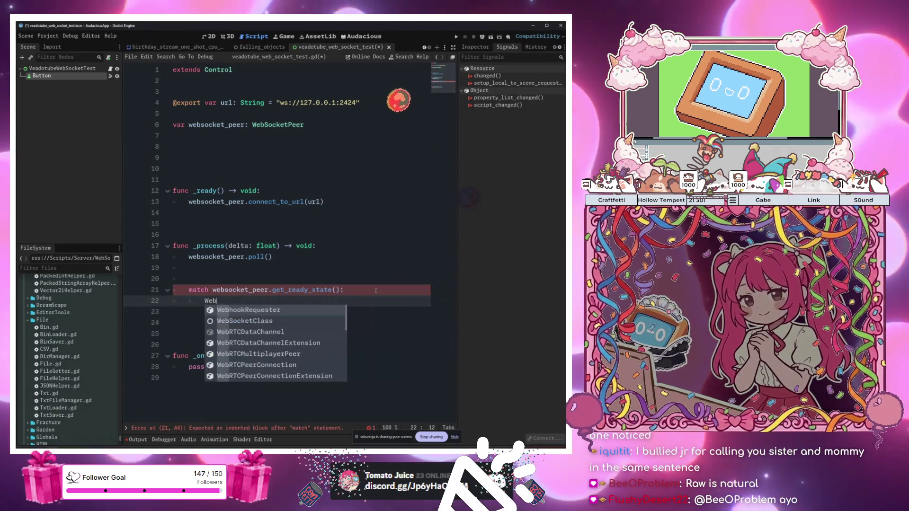
key("Return")
type(".")
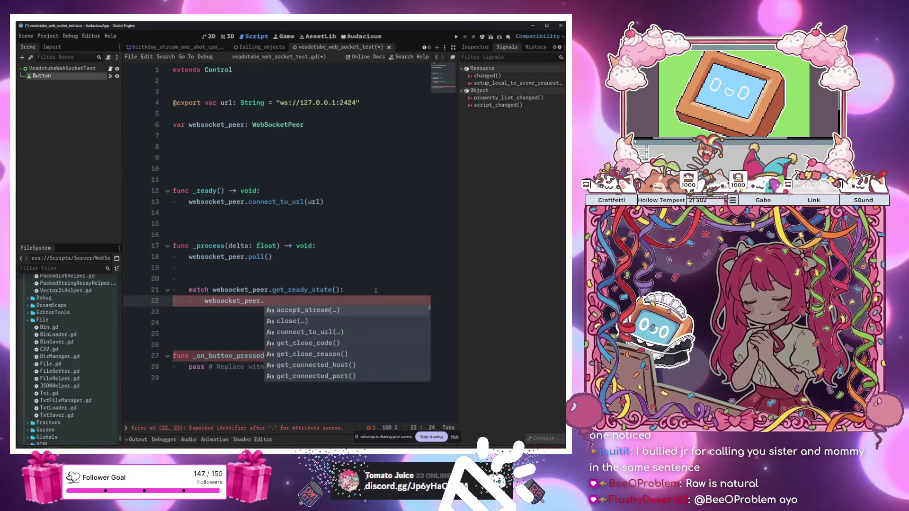
type("p")
key("BackSpace")
type("p")
key("BackSpace")
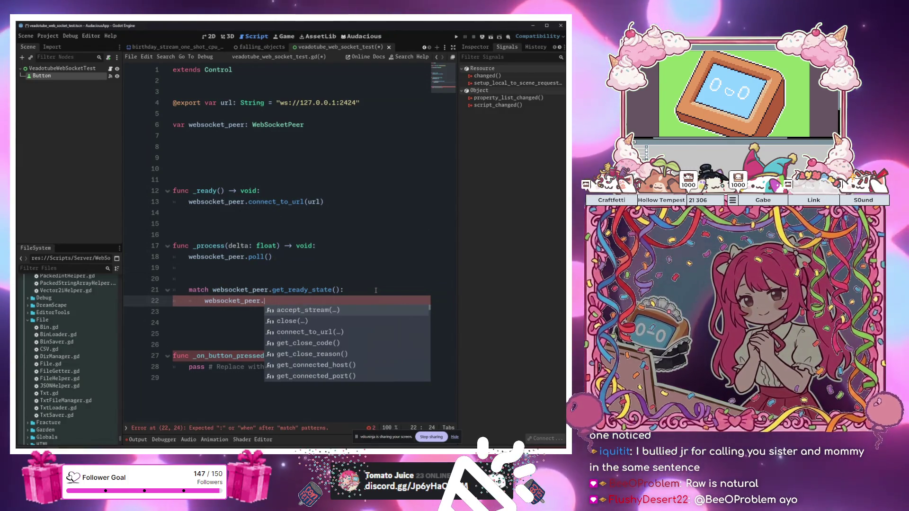
type("State.")
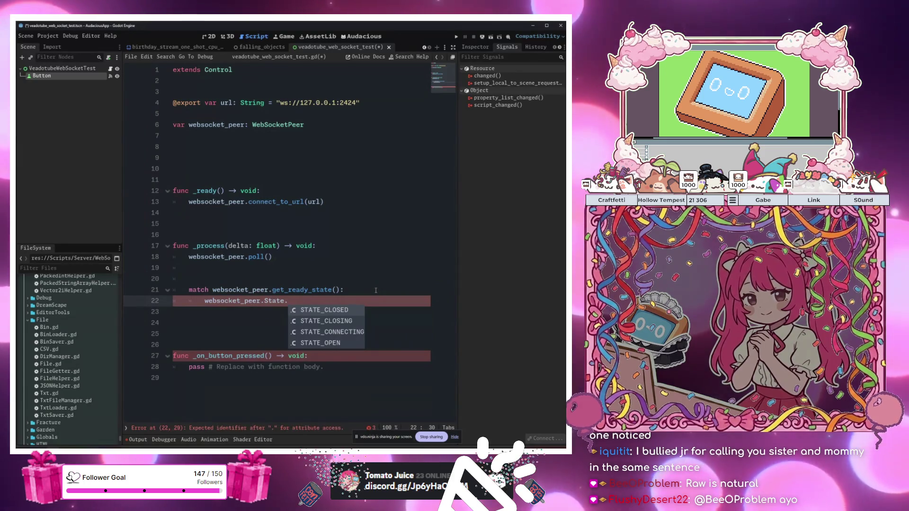
key("Up")
key("Return")
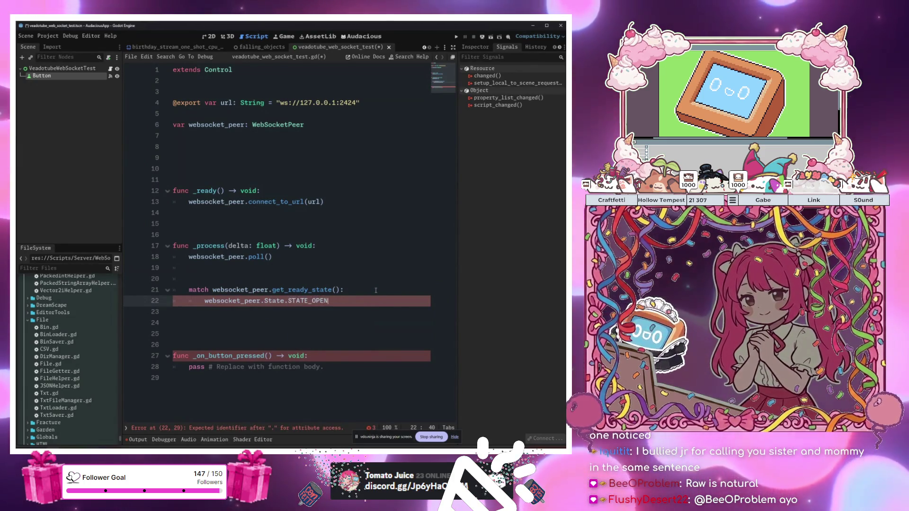
type(":")
key("Return")
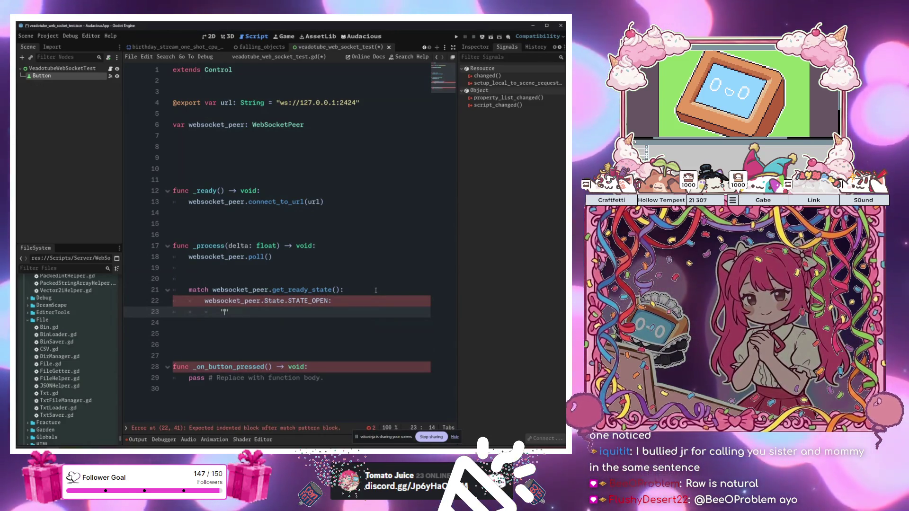
Make the STATE_OPEN case call Print.color("Open", Color.GREEN), then save and run.
type("print(web")
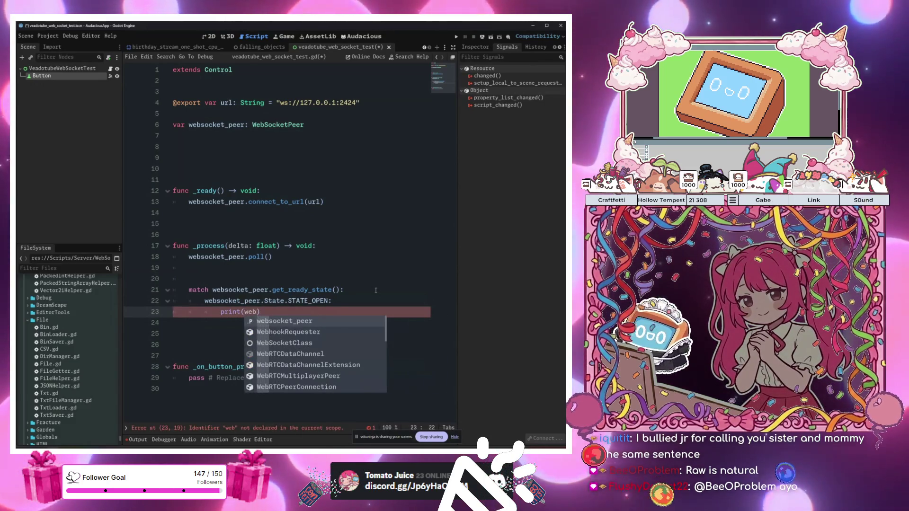
key("Return")
type(".")
key("BackSpace")
key("BackSpace")
key("BackSpace")
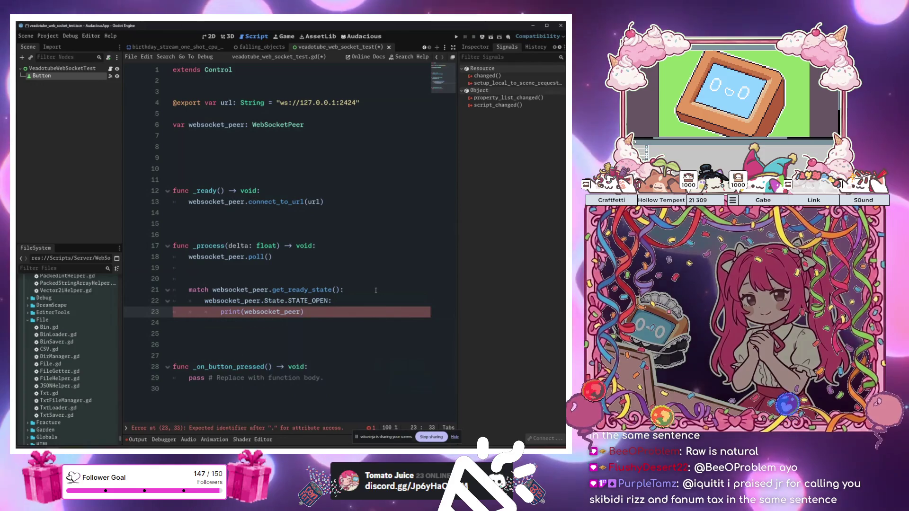
key("BackSpace")
key("BackSpace")
key("BackSpace")
type("\"O")
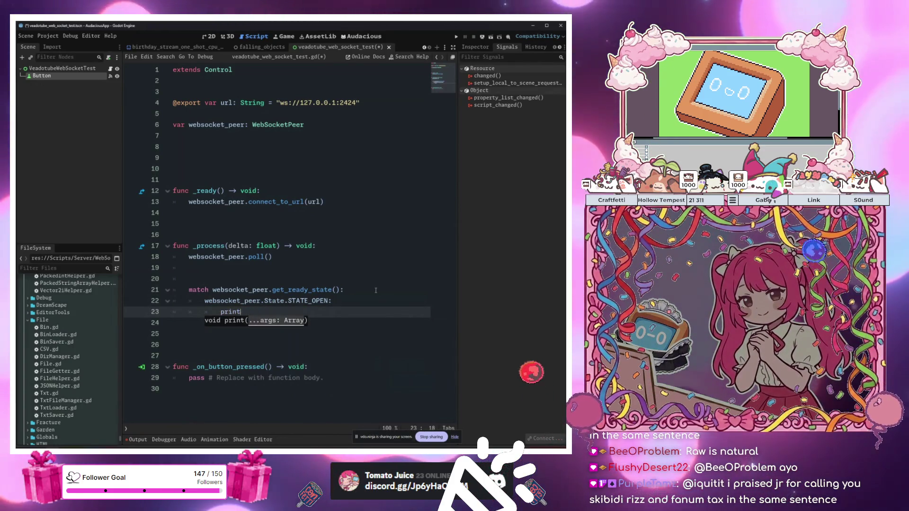
key("BackSpace")
key("BackSpace")
type("Print.c")
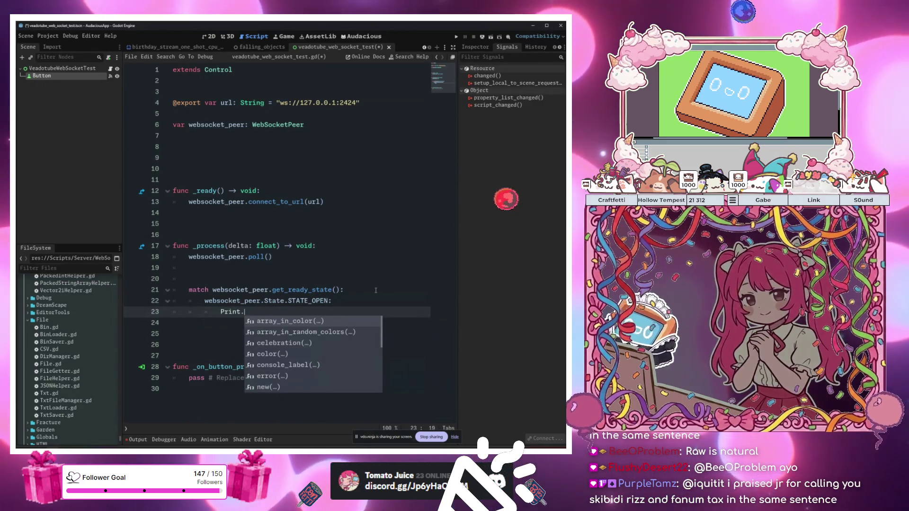
type("olo")
key("Return")
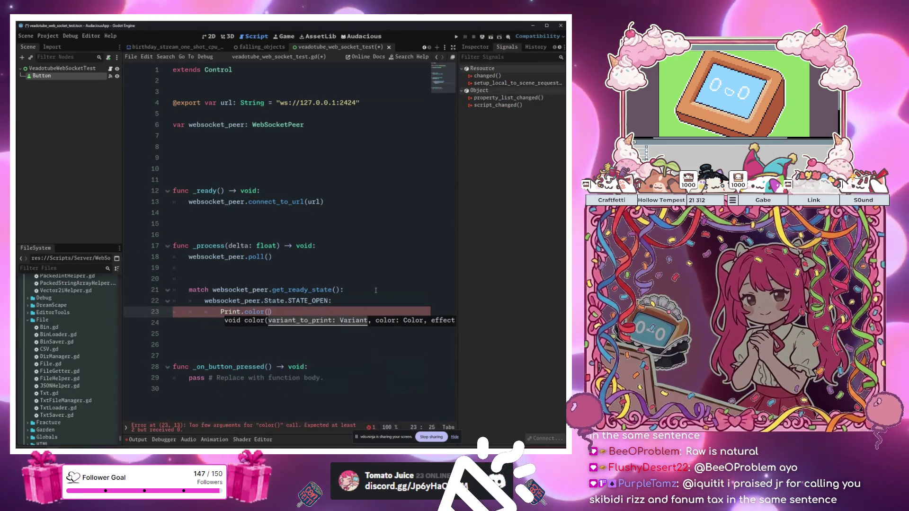
type("\"Open")
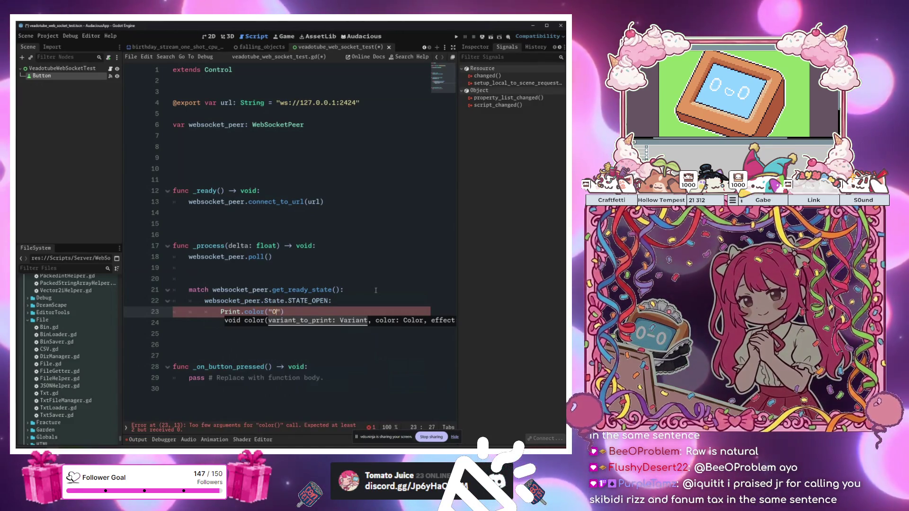
key("Return")
key("ctrl+z")
type("\", Color.")
type("GREEN")
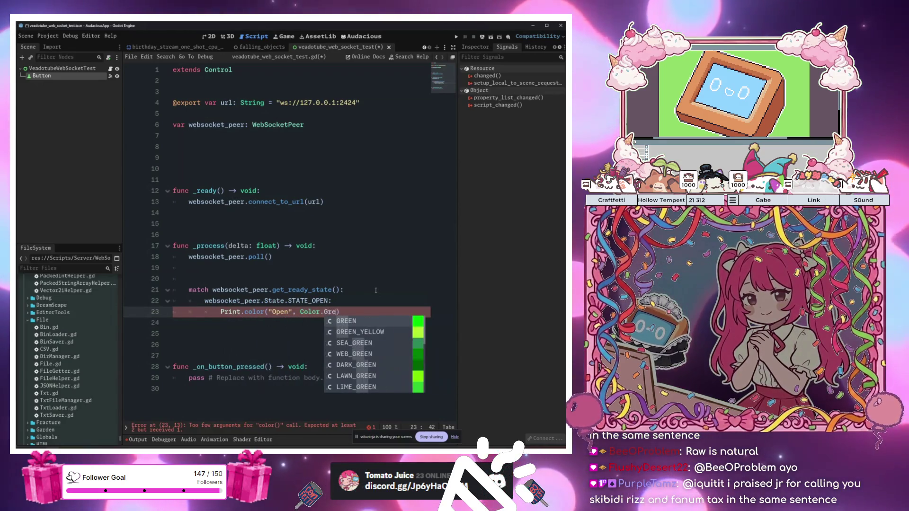
left_click(376, 290)
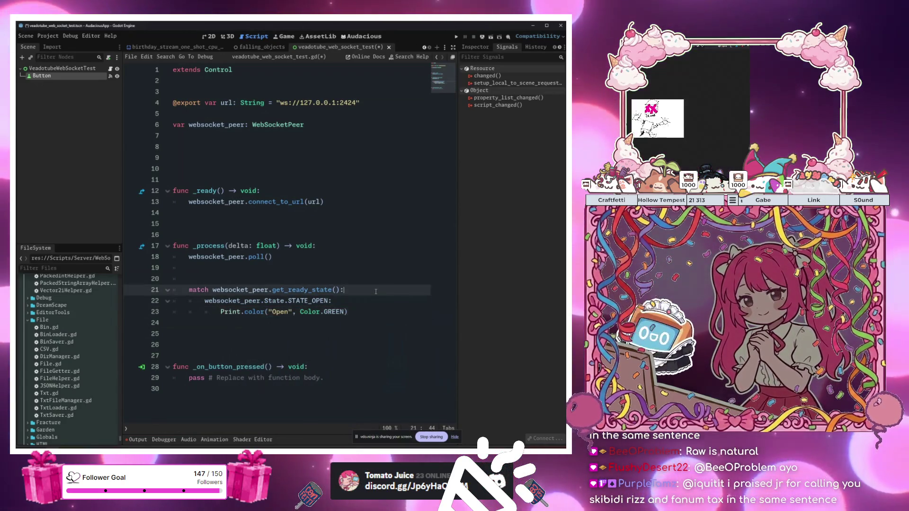
key("ctrl+s")
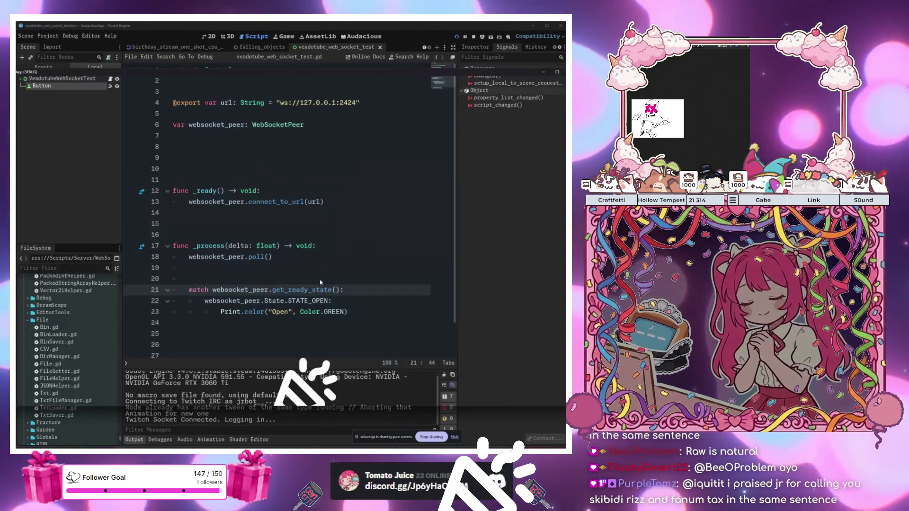
Stop the running game and launch the project again with F5.
key("F8")
right_click(350, 48)
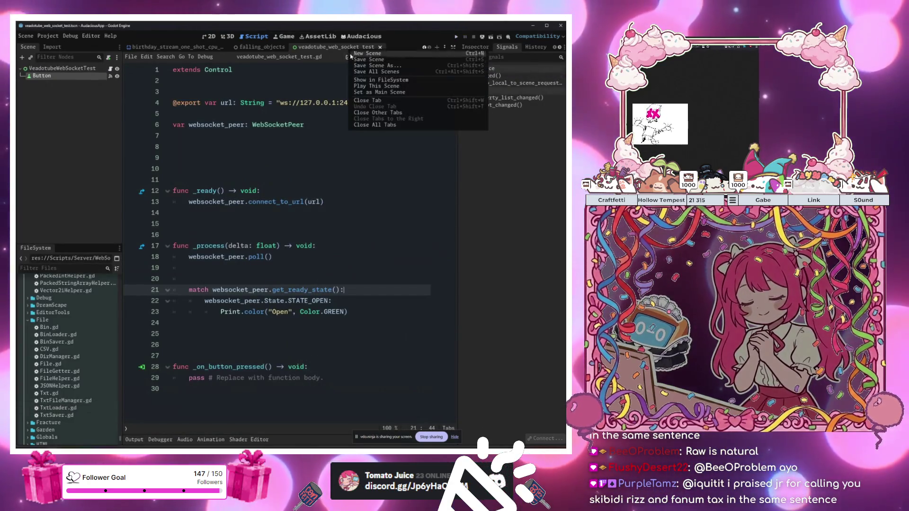
left_click(347, 151)
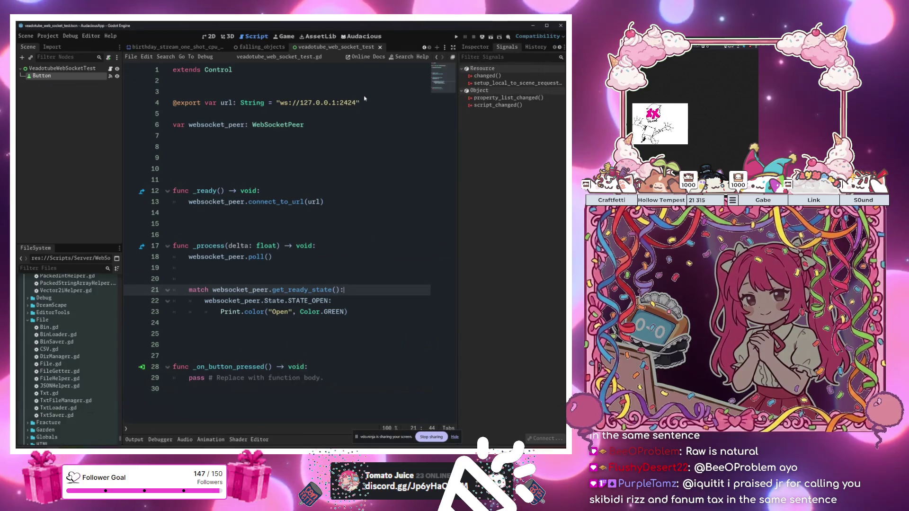
left_click(348, 151)
key("F5")
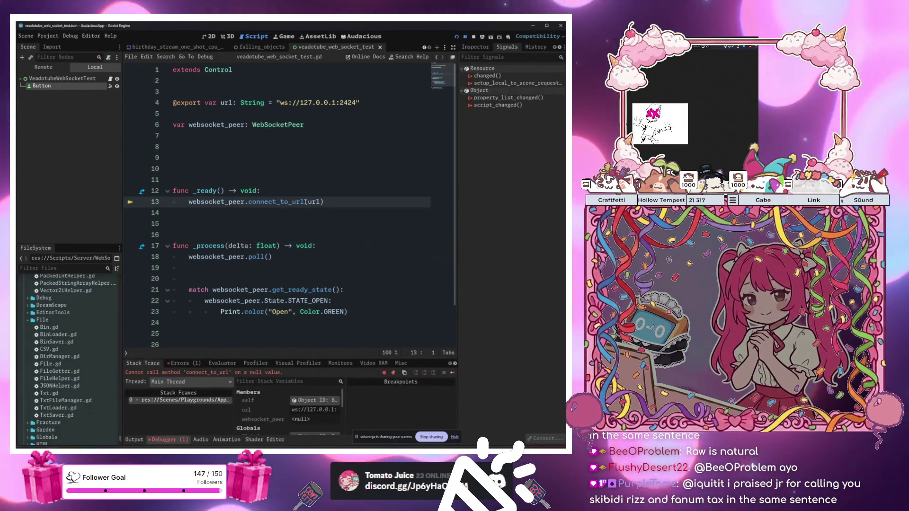
Inspect the connect_to_url call on line 13 where the null-value error halted.
mouse_move(306, 201)
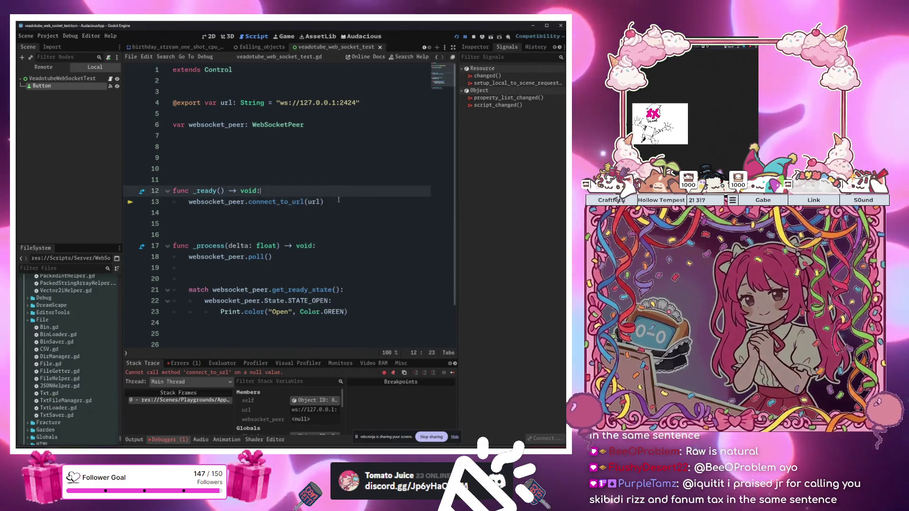
left_click(338, 202)
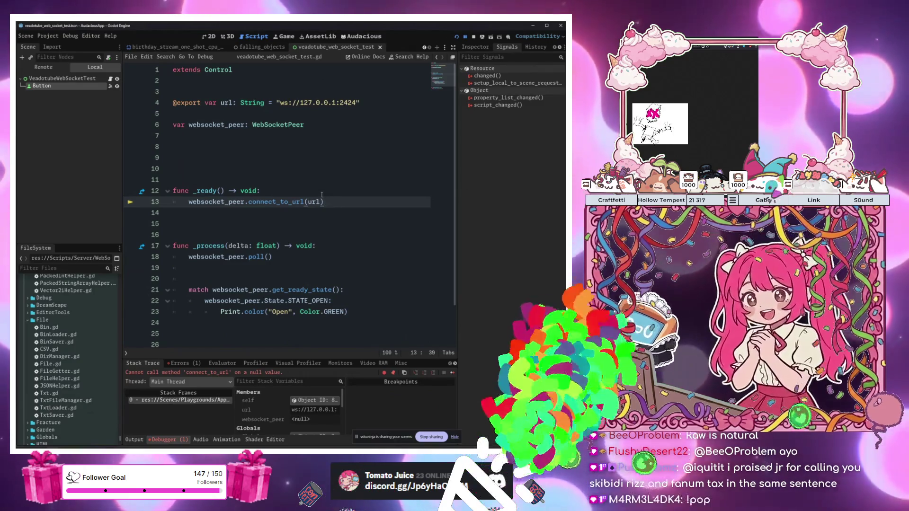
left_click(314, 195)
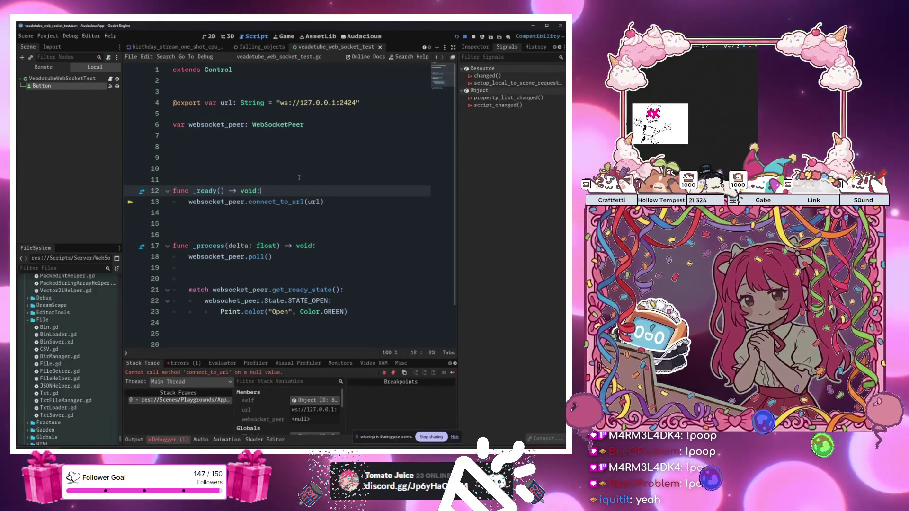
key("Down")
key("Down")
key("Down")
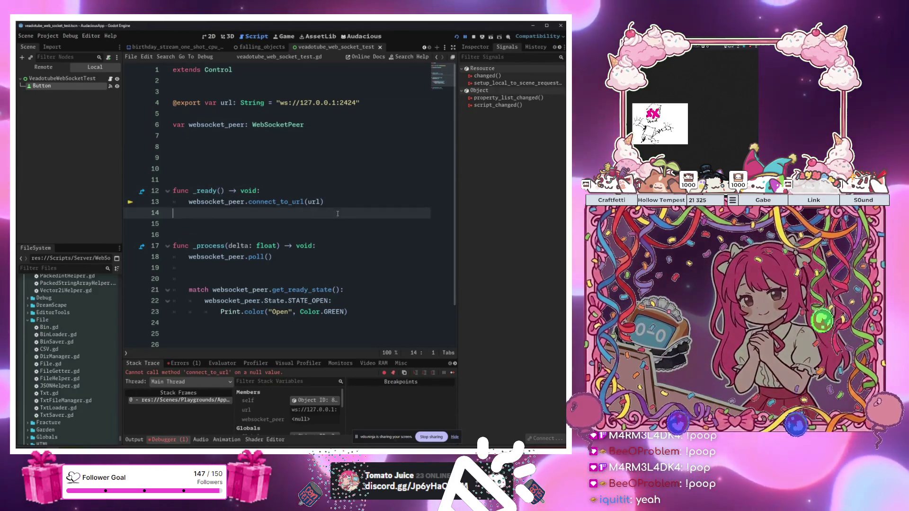
key("Up")
key("Up")
key("End")
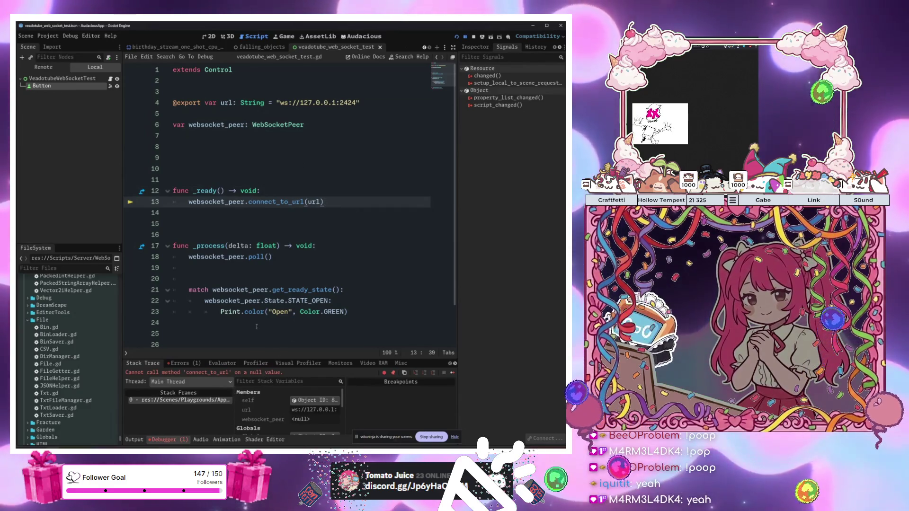
left_click(258, 170)
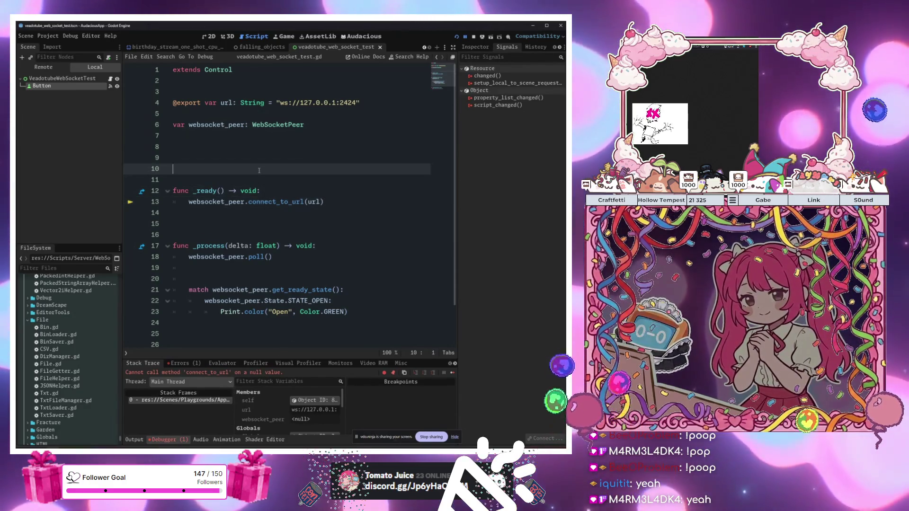
key("Down")
key("Down")
key("Down")
left_click(344, 203)
left_click(331, 124)
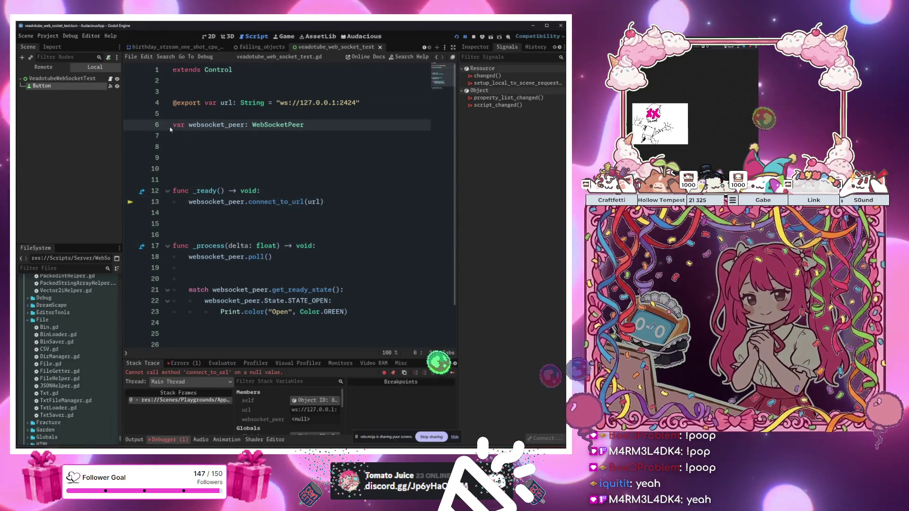
left_click(250, 125)
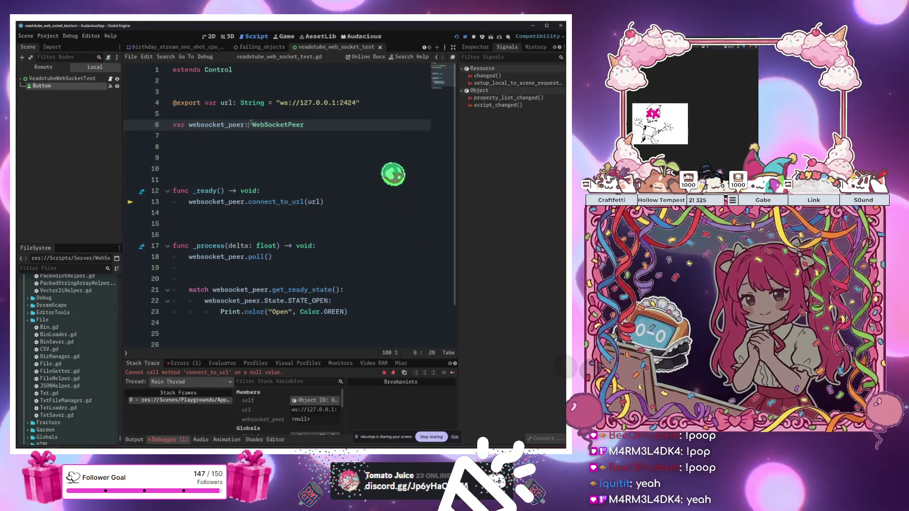
key("BackSpace")
type(":=")
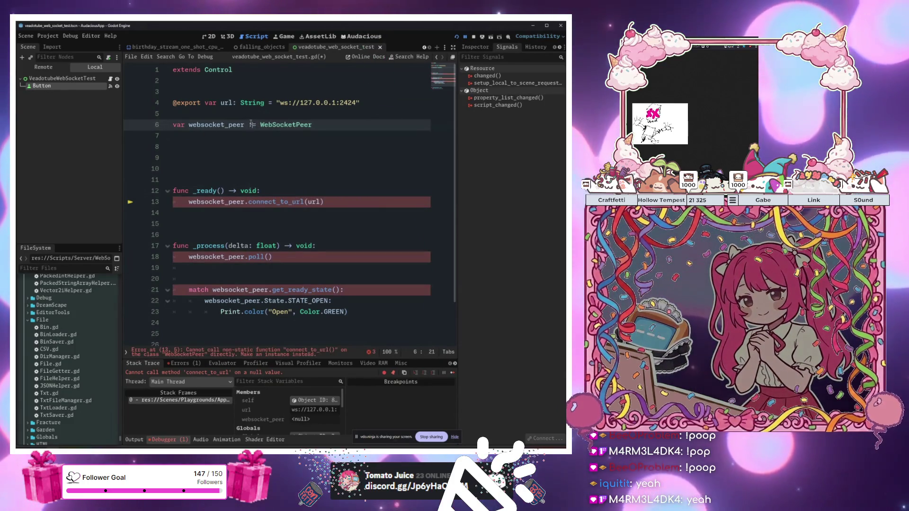
type(".new(")
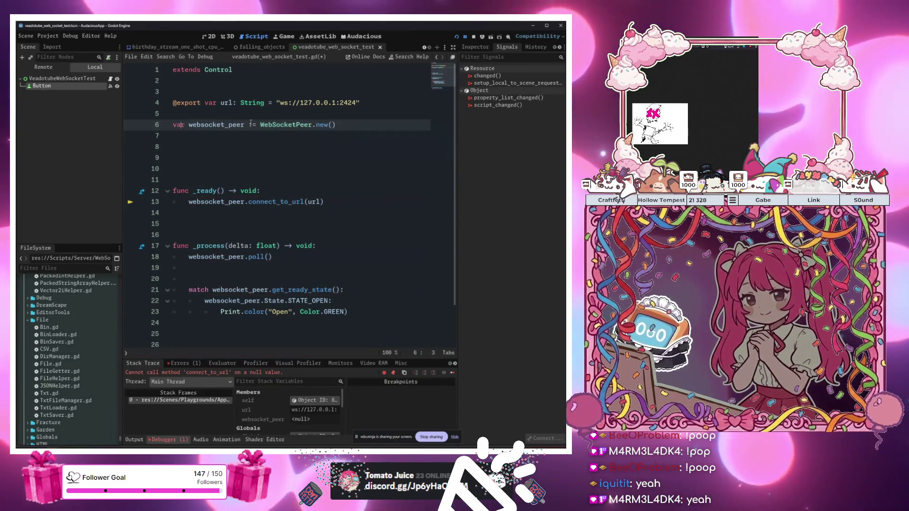
type("@onready")
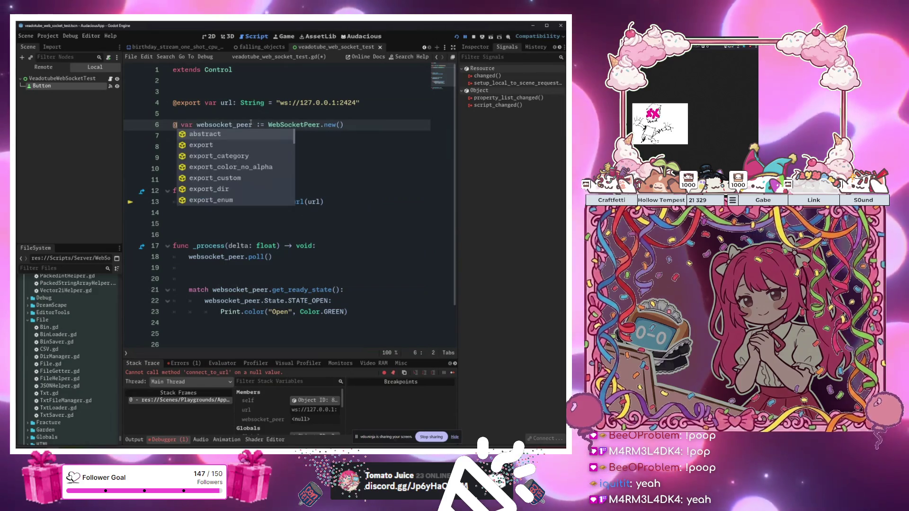
left_click(250, 124)
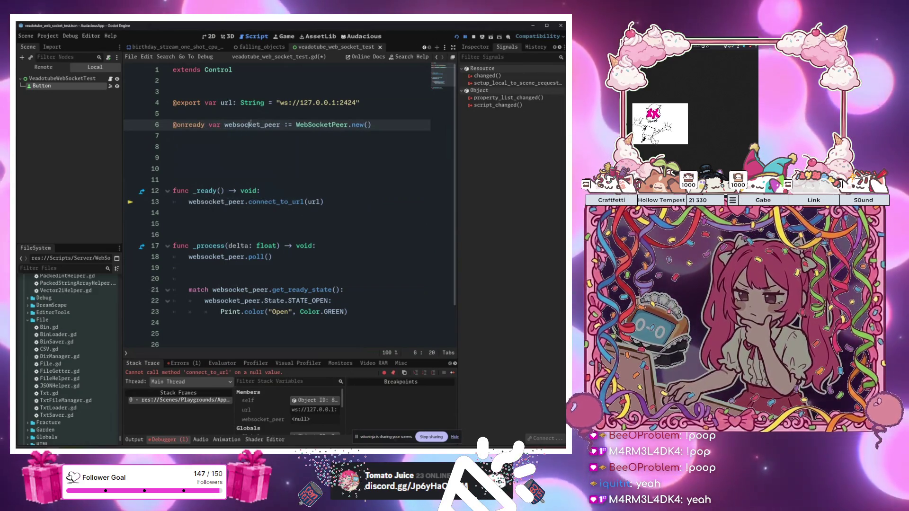
key("F6")
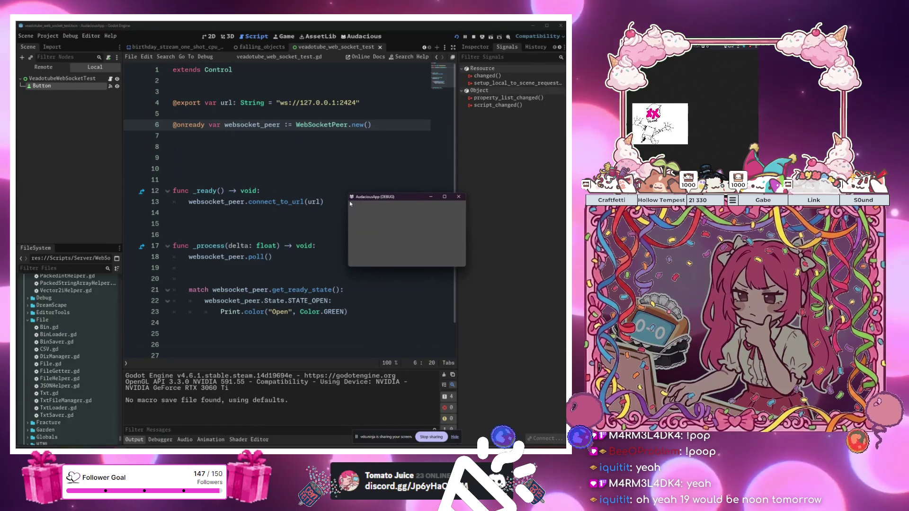
left_click_drag(364, 201, 349, 153)
left_click(332, 223)
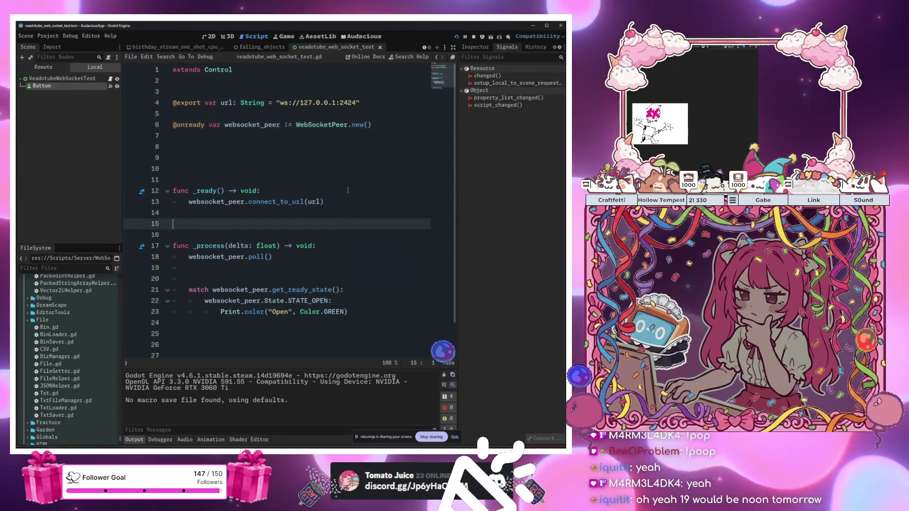
left_click(331, 168)
left_click(330, 191)
left_click(294, 201)
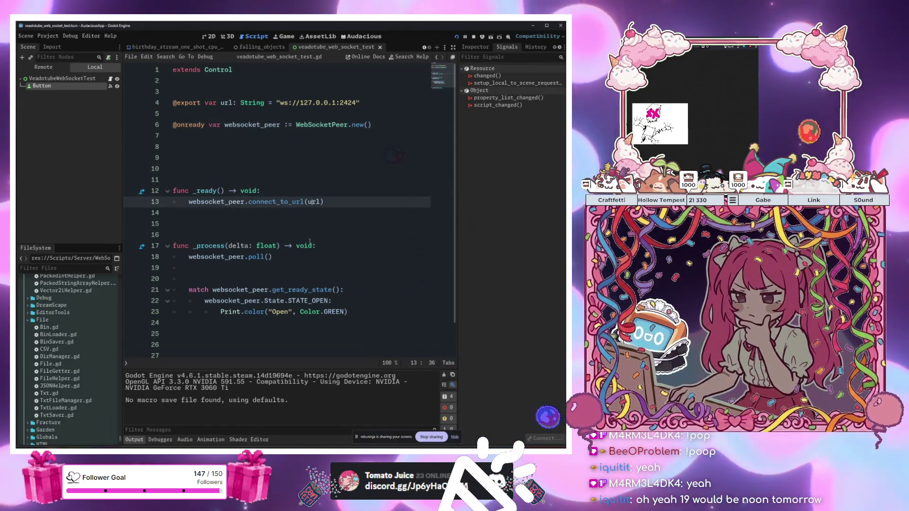
left_click(304, 289)
mouse_move(304, 289)
left_mouse_down()
mouse_move(331, 290)
mouse_move(374, 312)
left_mouse_up()
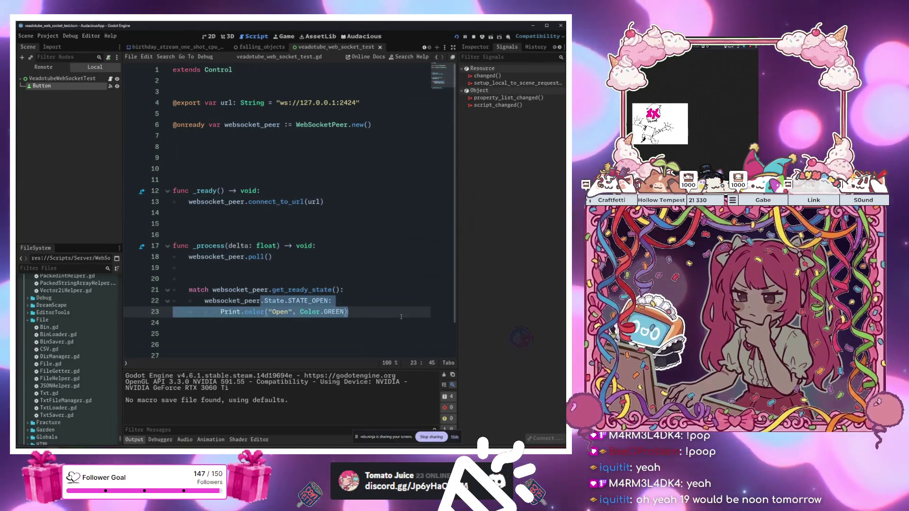
left_click(375, 313)
key("shift+Home")
key("End")
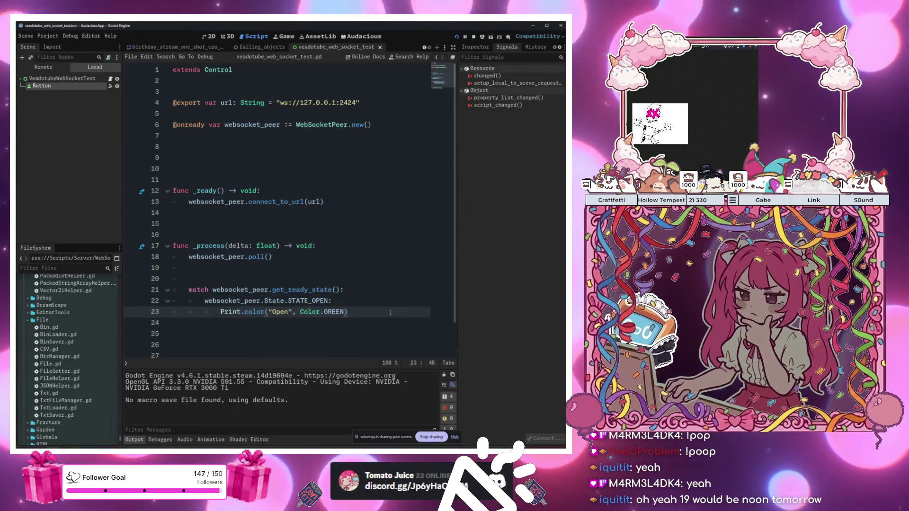
left_click(272, 275)
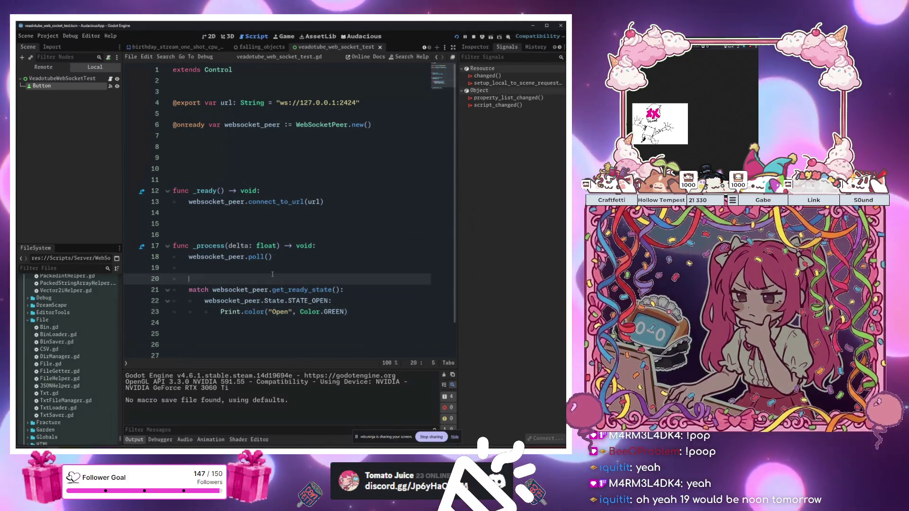
left_click(282, 271)
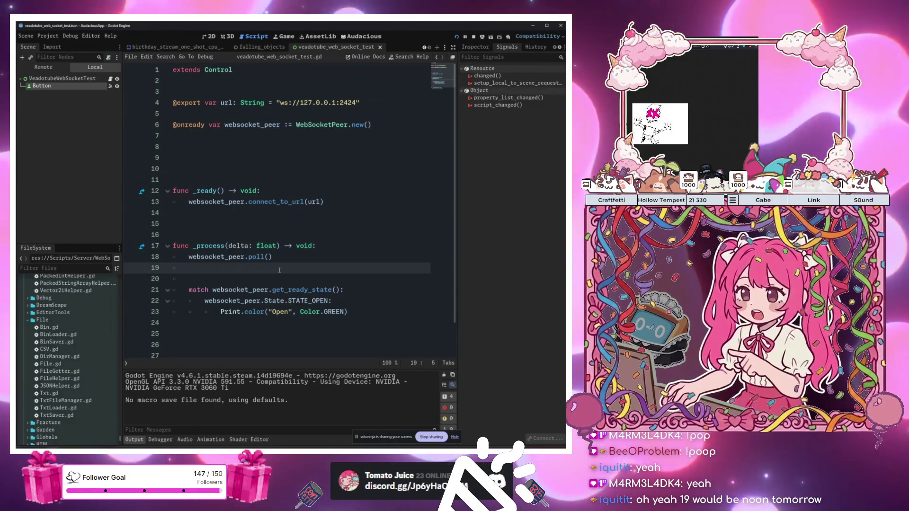
scroll(294, 273, "down", 3)
left_click(349, 278)
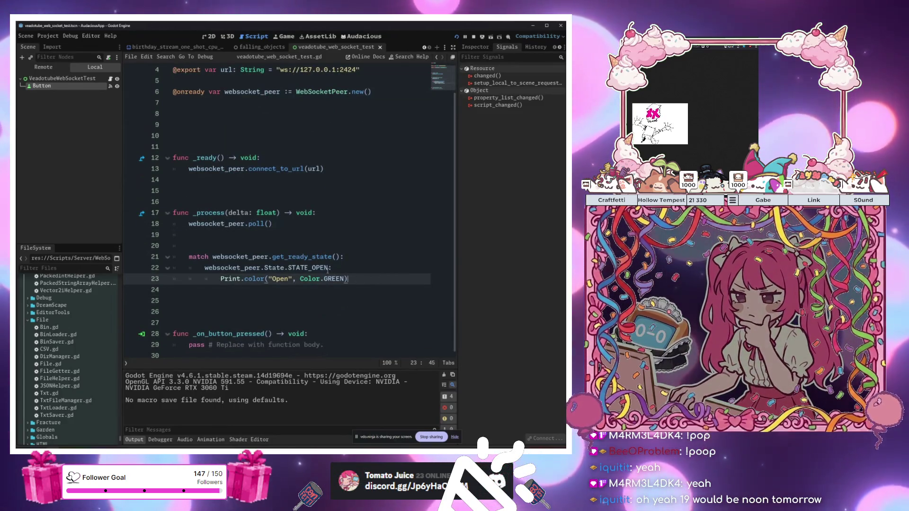
left_click(225, 223)
left_click(226, 224, "ctrl")
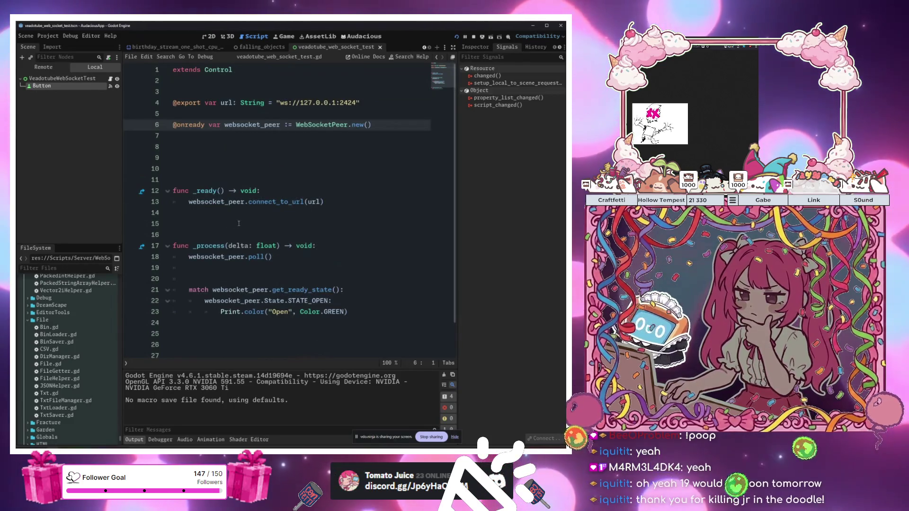
left_click(323, 123, "ctrl")
scroll(335, 196, "down", 5)
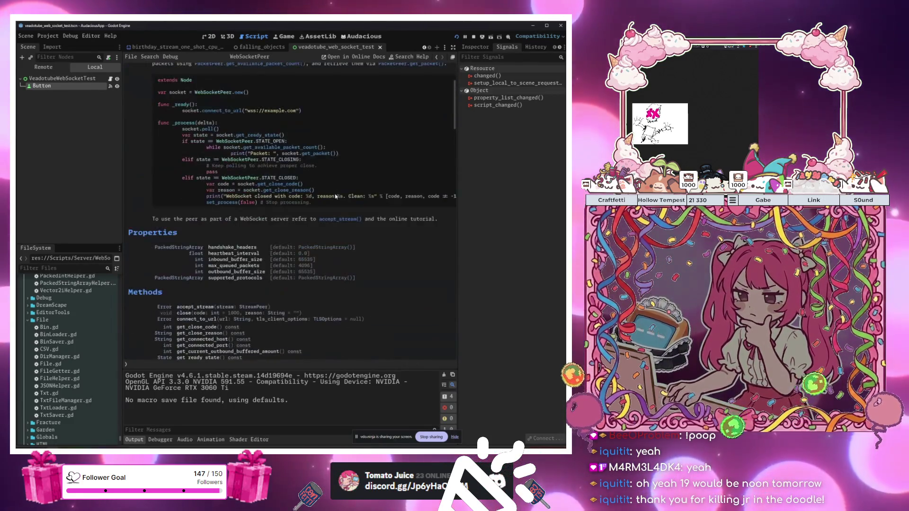
left_click_drag(267, 141, 326, 156)
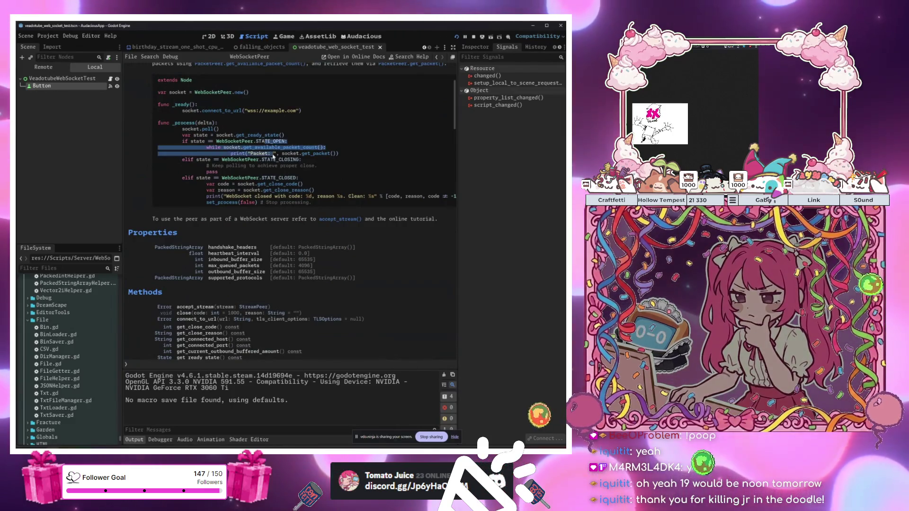
left_click(248, 154)
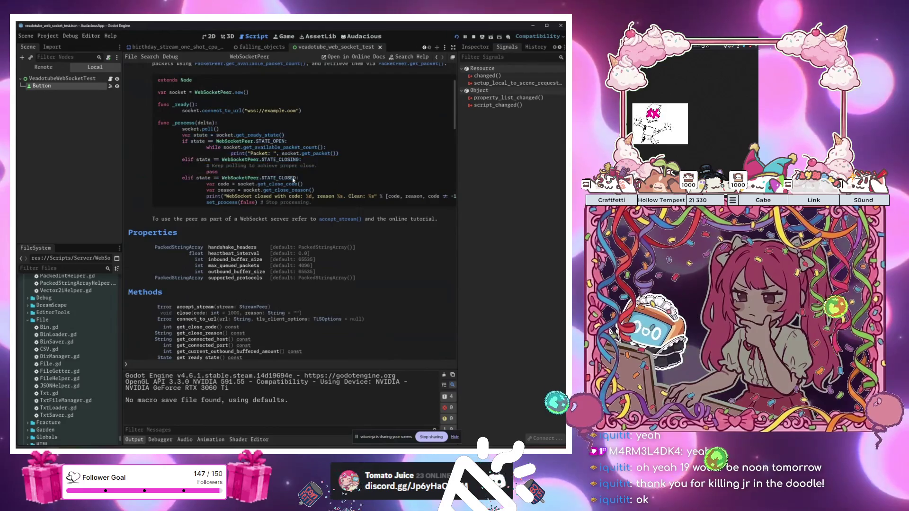
scroll(293, 180, "down", 5)
scroll(293, 180, "up", 5)
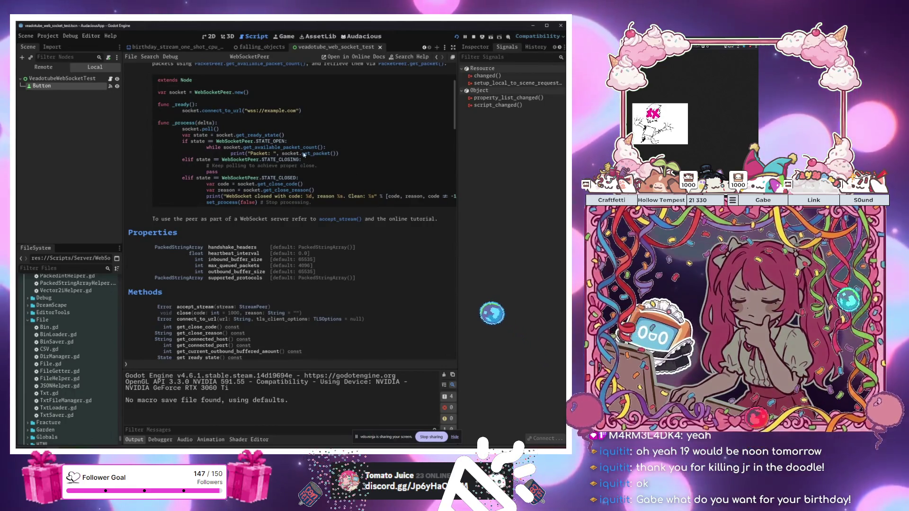
scroll(305, 154, "down", 5)
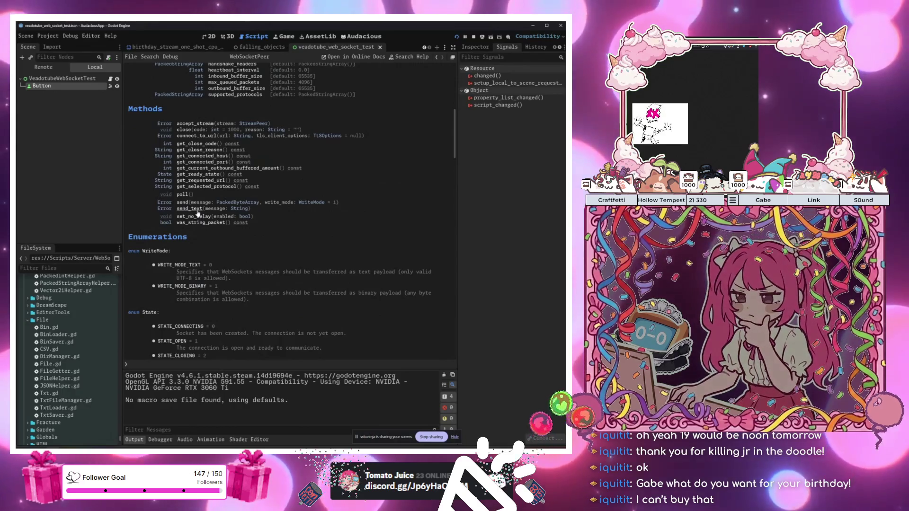
left_click(111, 80)
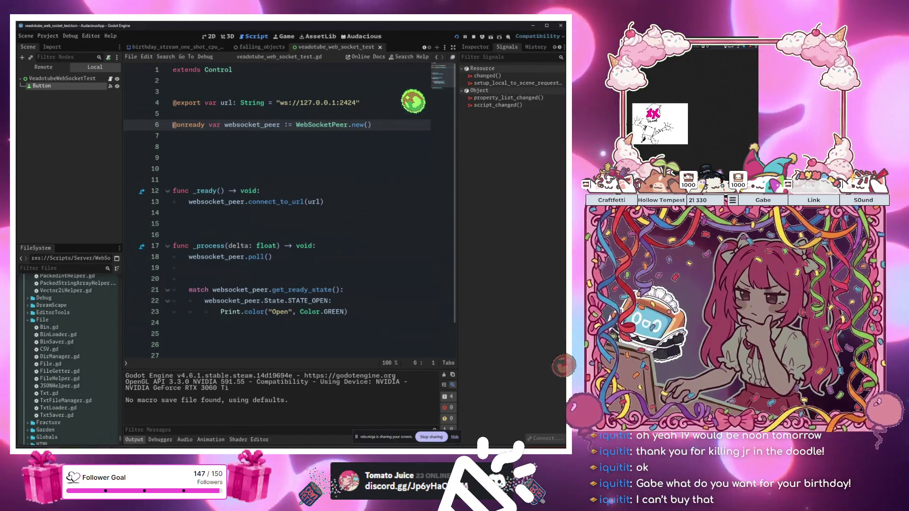
Close the scrap_book_panel_picture_frame scene and open the scrap_book scene.
left_click(243, 103)
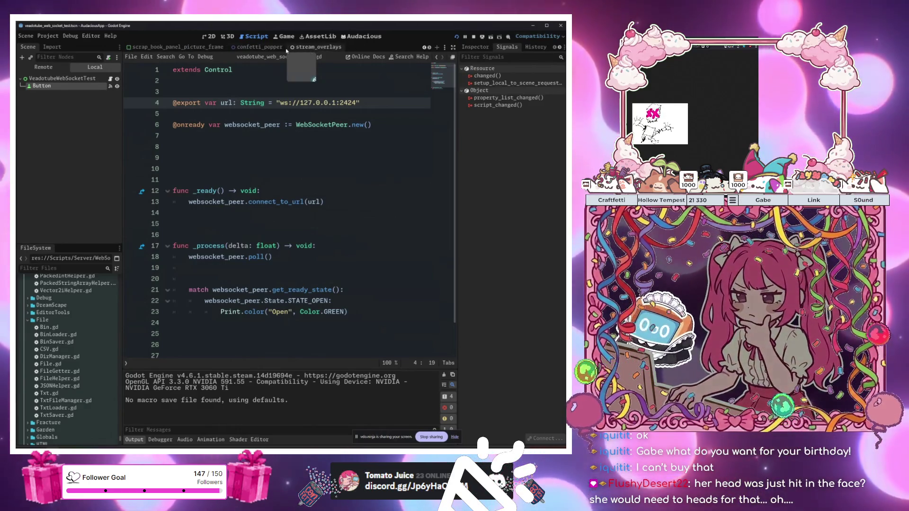
left_click(187, 49)
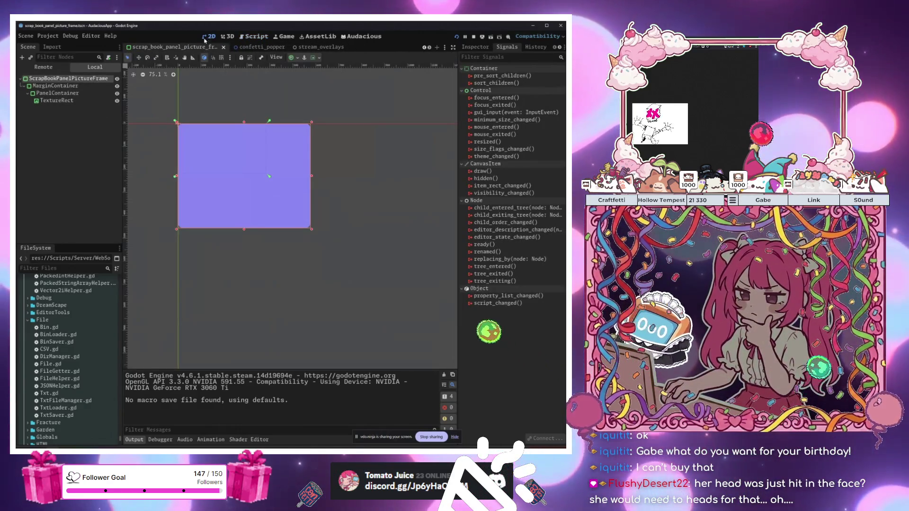
key("ctrl+shift+w")
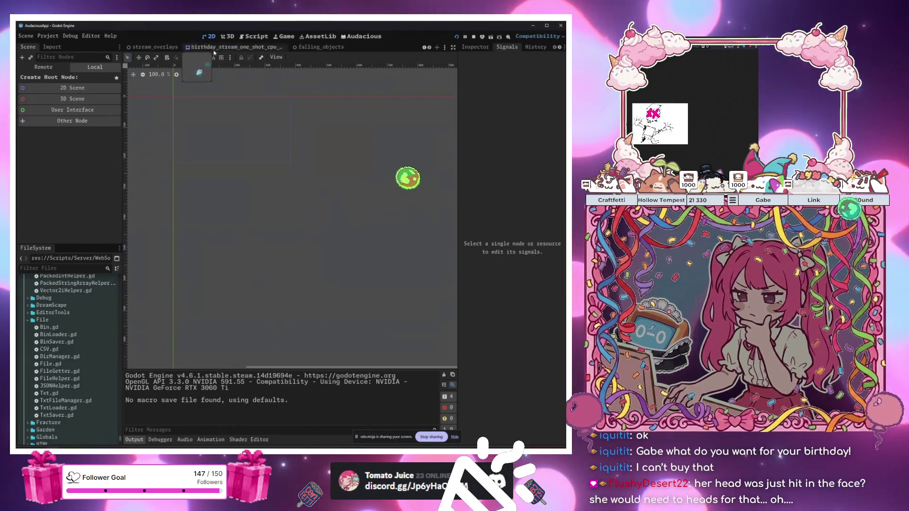
left_click(425, 48)
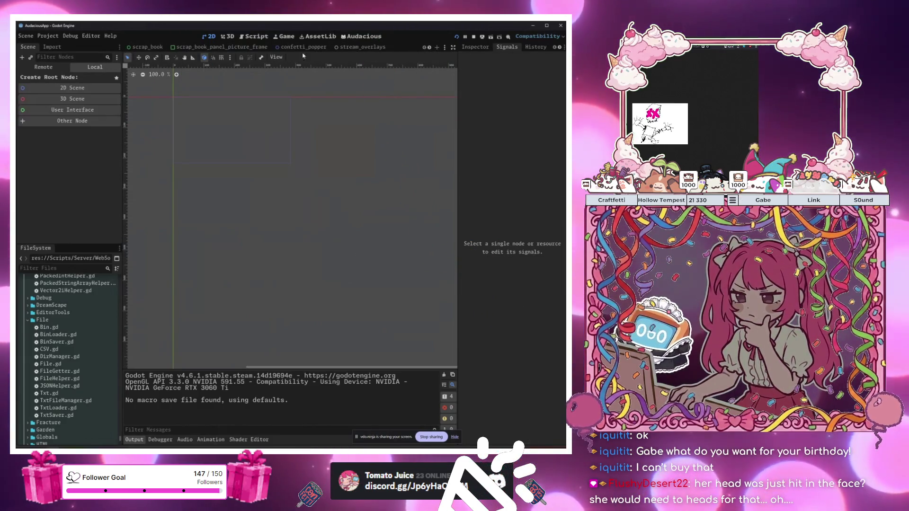
left_click(138, 50)
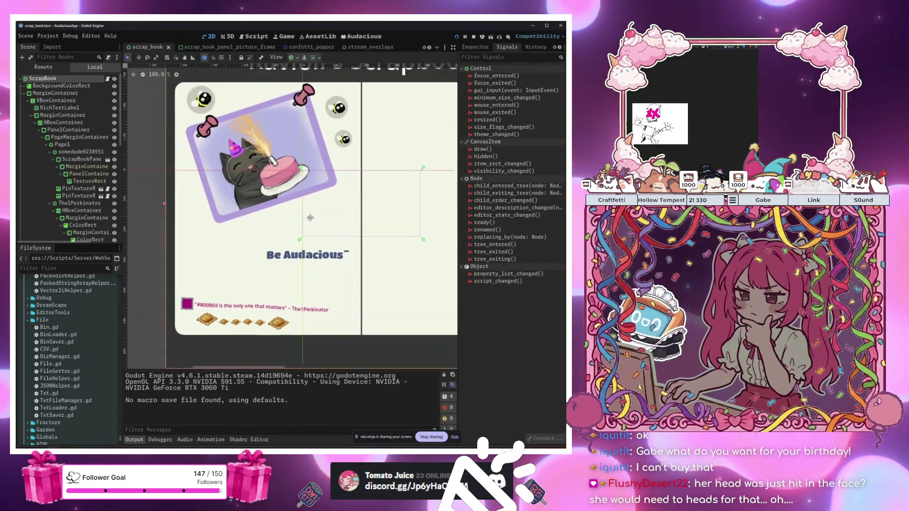
Pan around the scrap_book canvas and select the Be Audacious label, audaciousgabe container and MarginContainer2.
scroll(326, 218, "down", 2)
scroll(272, 205, "up", 5)
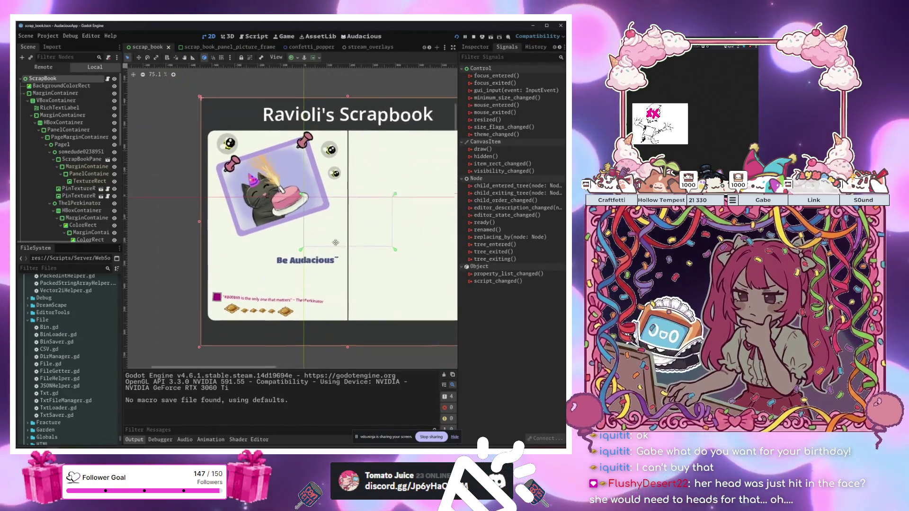
scroll(272, 204, "up", 1)
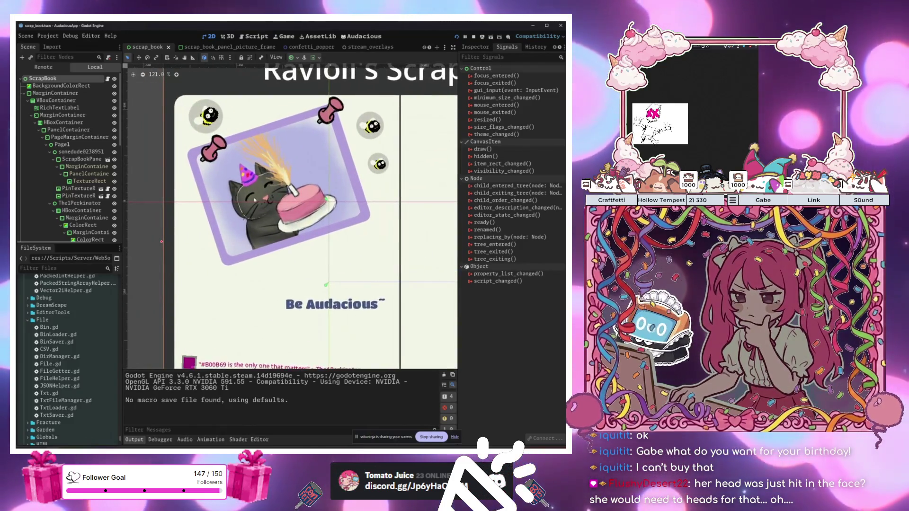
scroll(303, 146, "up", 6)
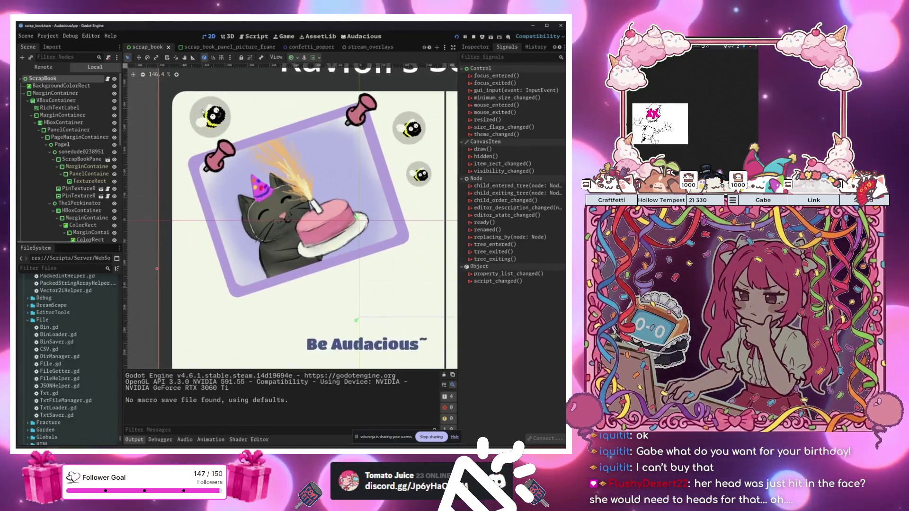
scroll(287, 171, "down", 4)
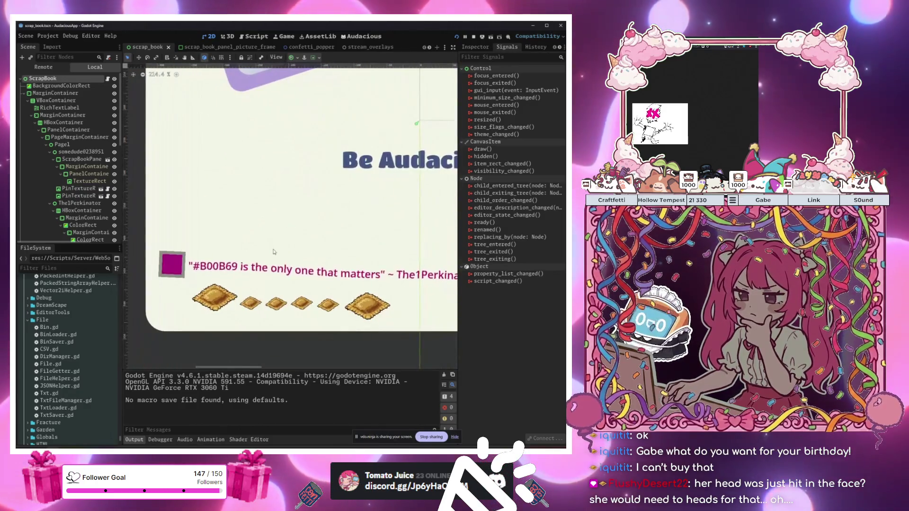
scroll(332, 279, "left", 2)
scroll(312, 272, "down", 1)
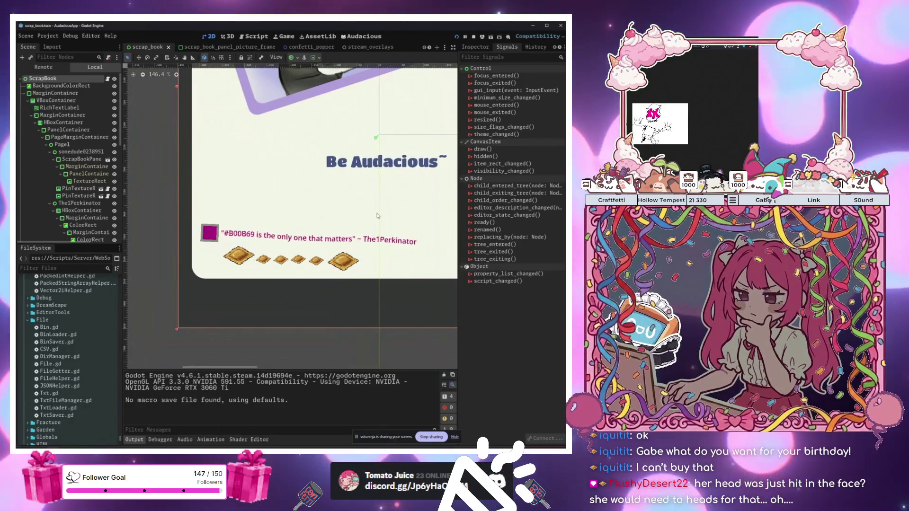
scroll(297, 266, "down", 2)
scroll(318, 220, "down", 2)
scroll(318, 220, "right", 4)
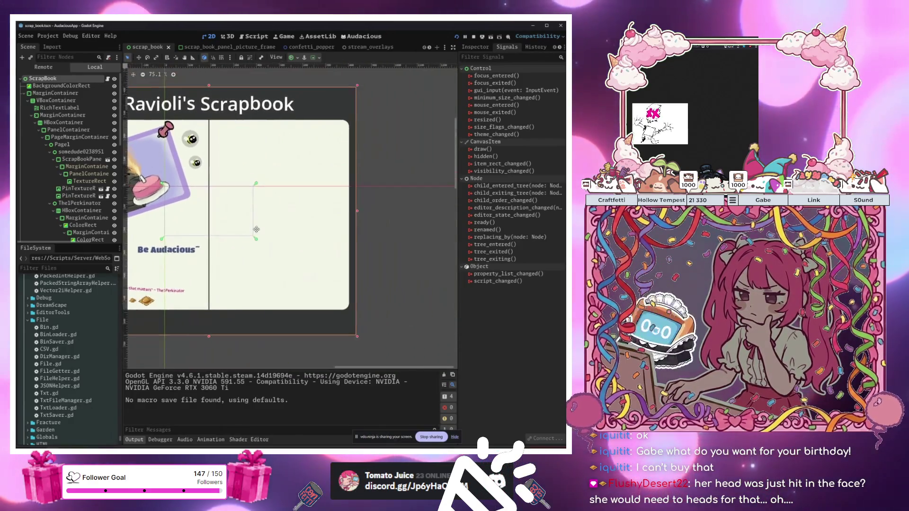
scroll(289, 234, "down", 1)
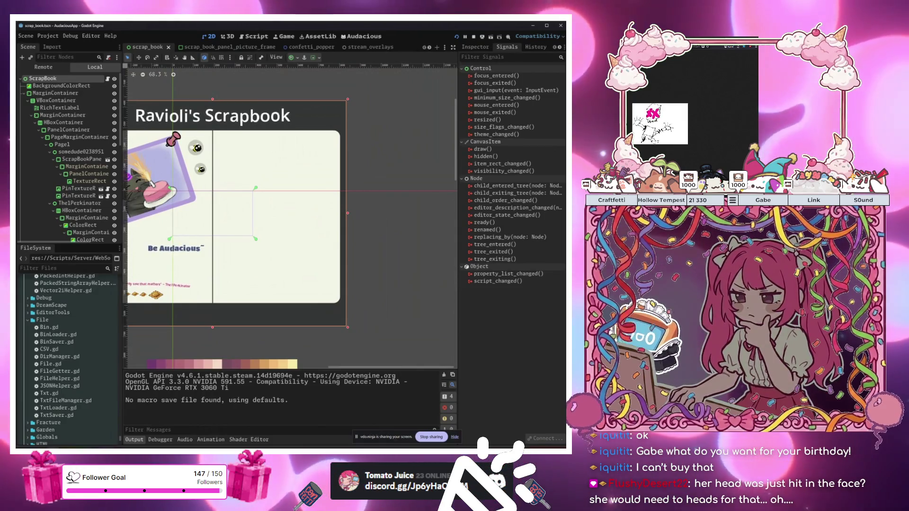
scroll(245, 353, "left", 4)
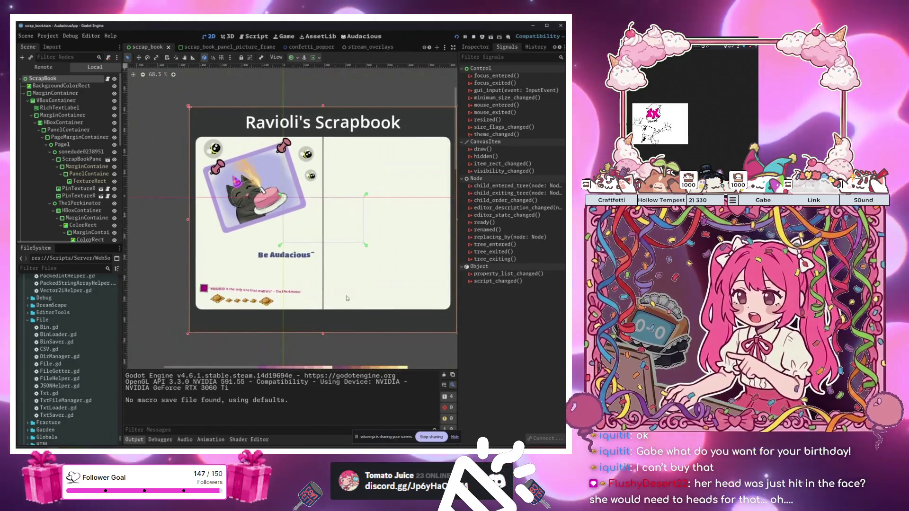
scroll(285, 258, "up", 3)
left_click(282, 253)
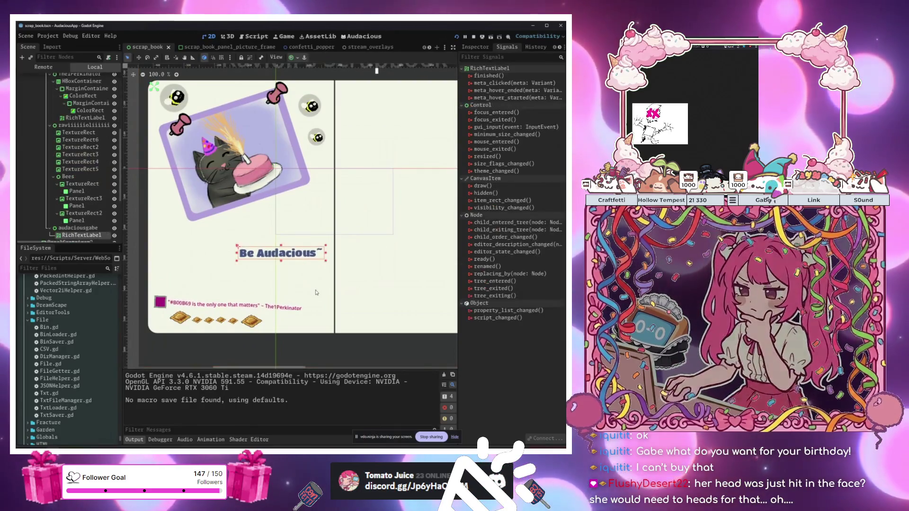
left_click(324, 322)
left_click(329, 343)
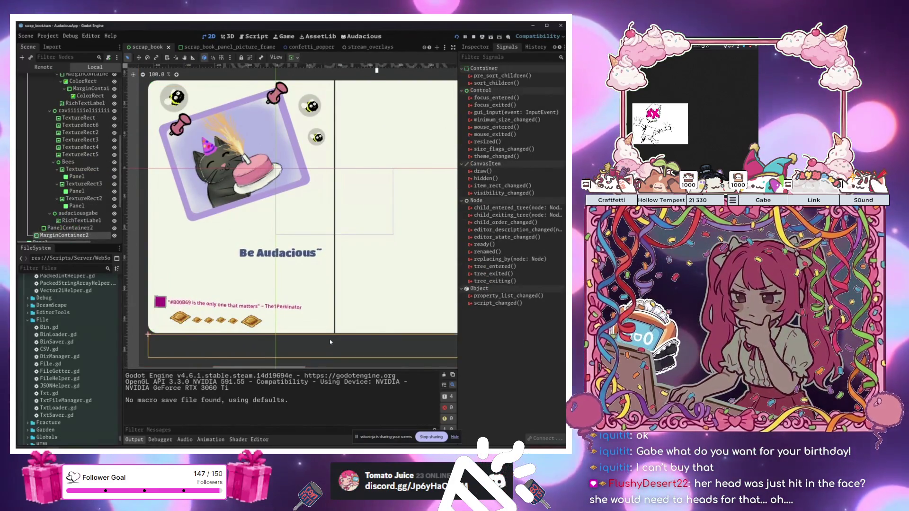
Reselect the Be Audacious label, recentre on the scrapbook card, then switch to stream_overlays.
scroll(316, 307, "down", 1)
scroll(331, 307, "up", 2)
scroll(372, 321, "down", 1)
left_click(372, 300)
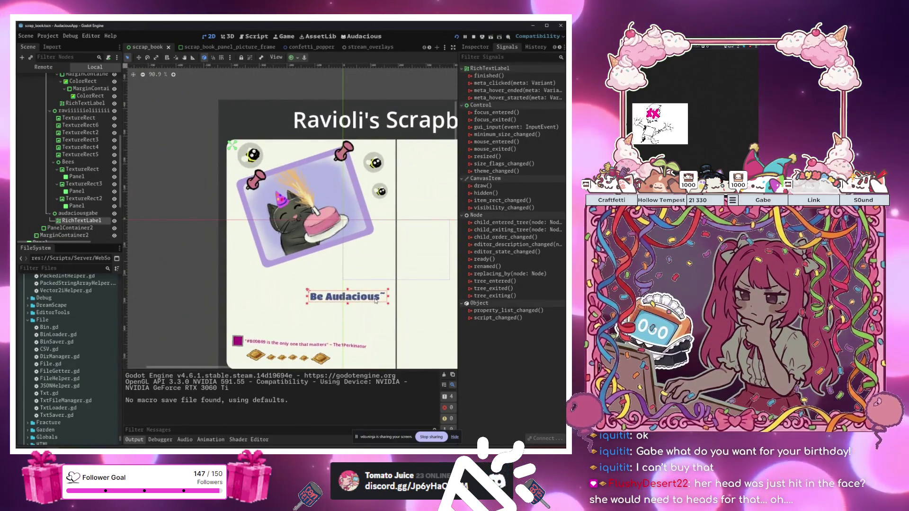
scroll(381, 300, "down", 5)
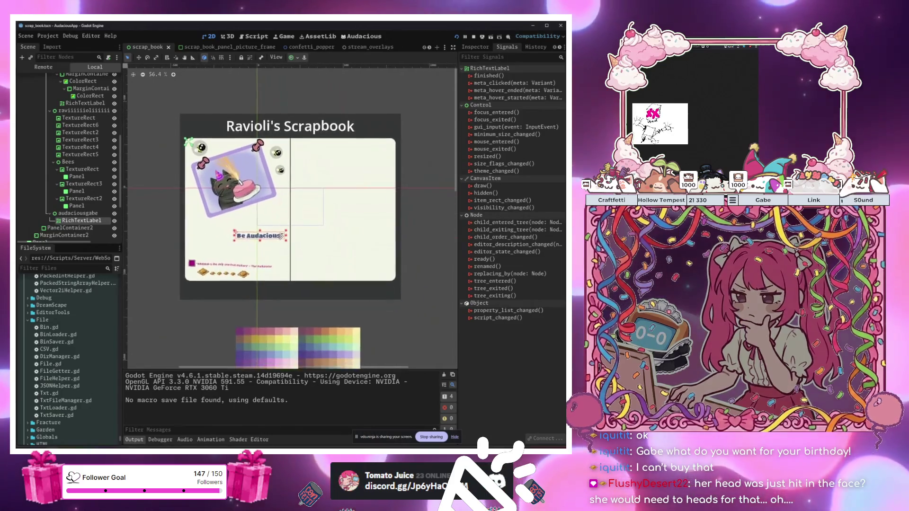
mouse_move(298, 218)
left_mouse_down()
mouse_move(369, 266)
mouse_move(317, 262)
mouse_move(262, 237)
mouse_move(336, 247)
mouse_move(304, 253)
left_mouse_up()
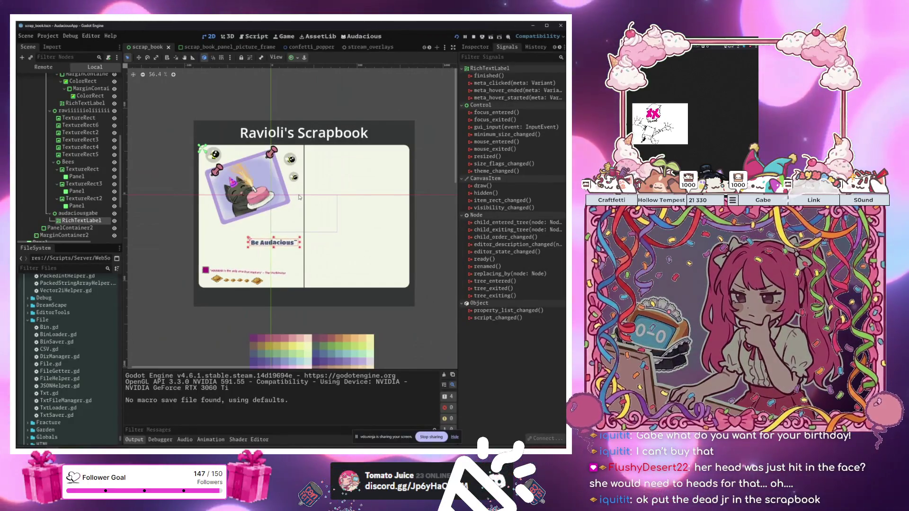
scroll(345, 236, "up", 2)
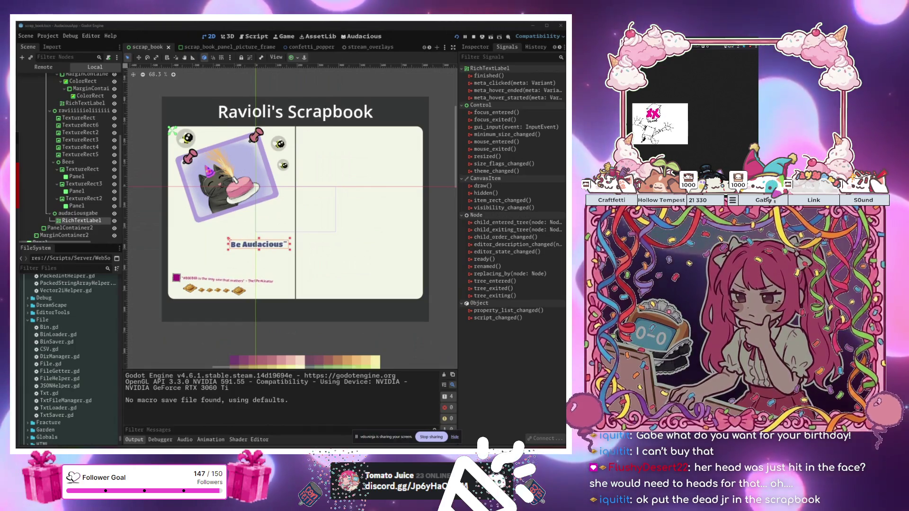
left_click(374, 47)
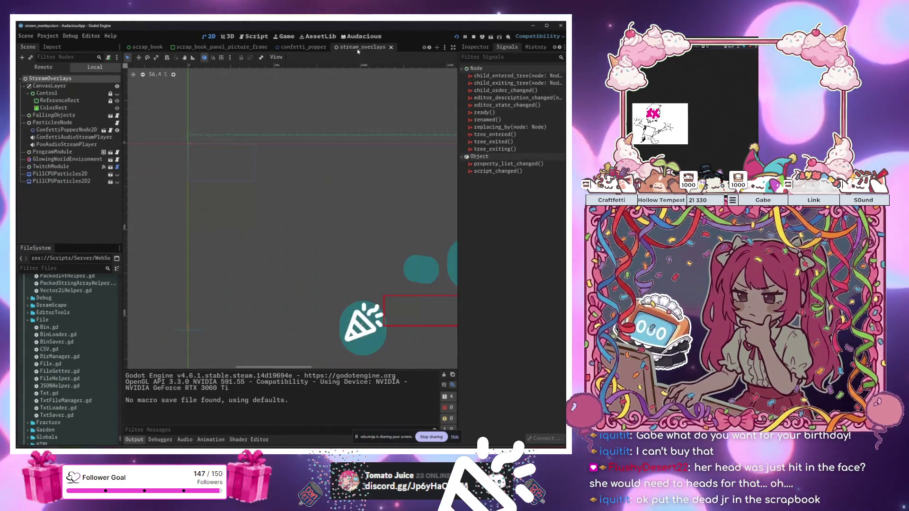
Open the veadotube_web_socket_test scene and set its Button node's text to 'Button'.
left_click(429, 48)
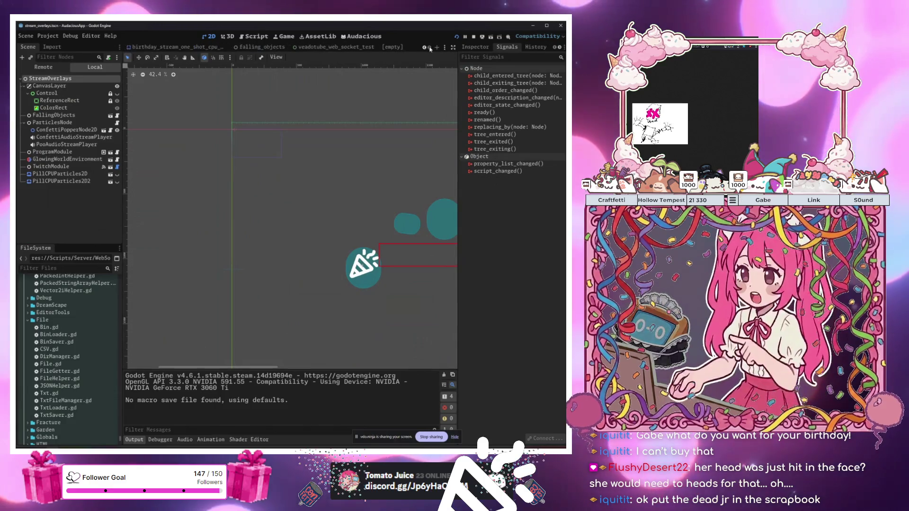
left_click(379, 48)
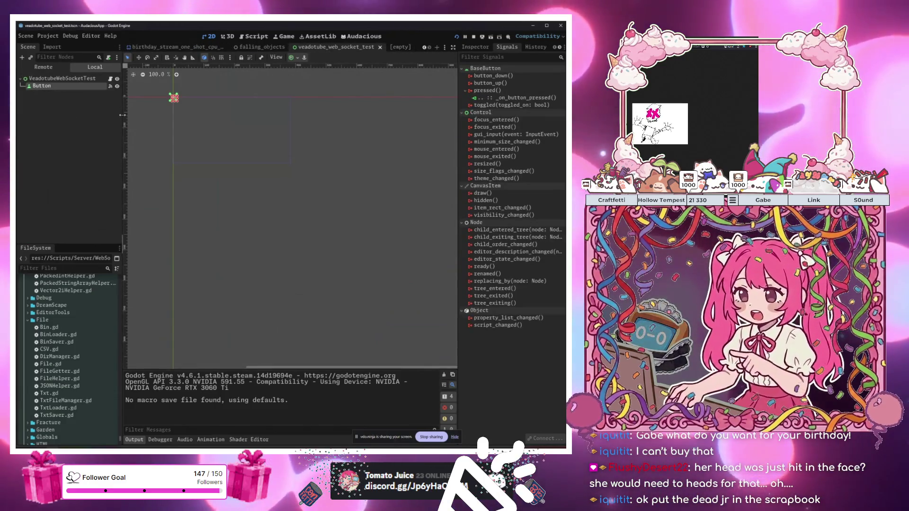
left_click(185, 128)
scroll(207, 126, "up", 2)
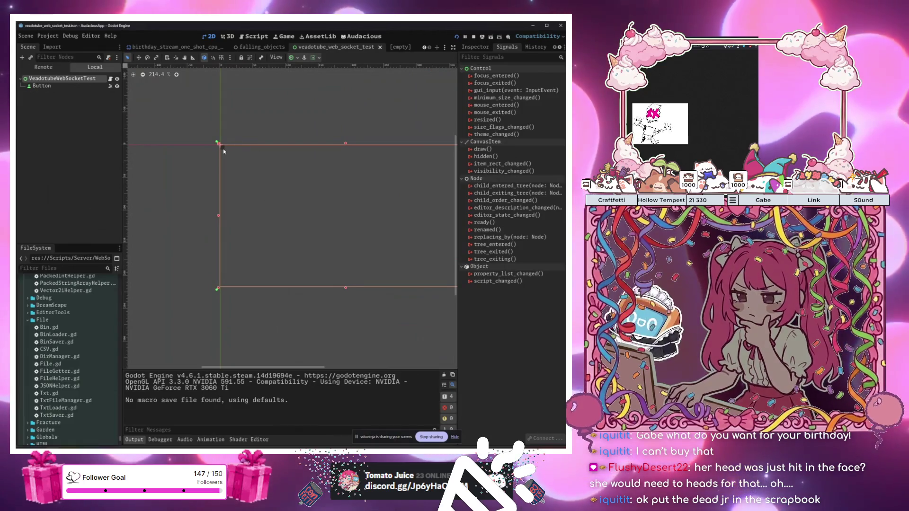
left_click(222, 146)
left_click(475, 46)
left_click(483, 112)
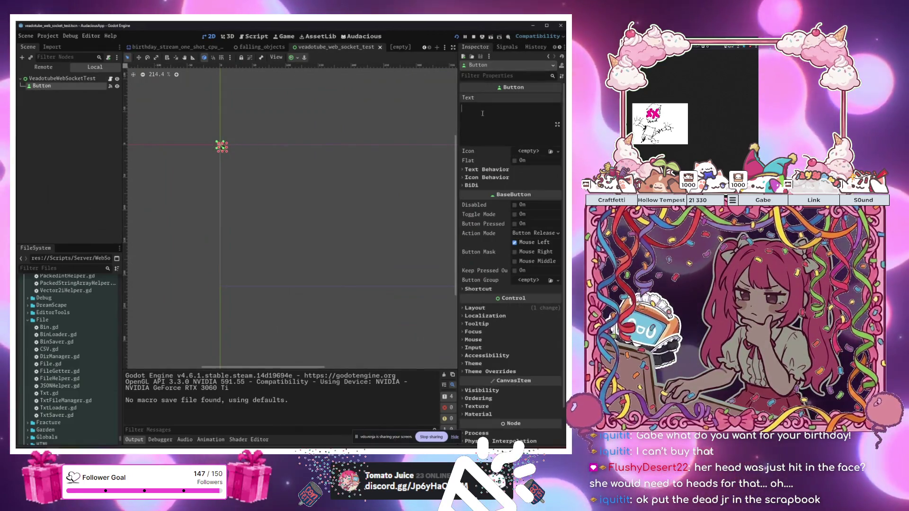
type("Button")
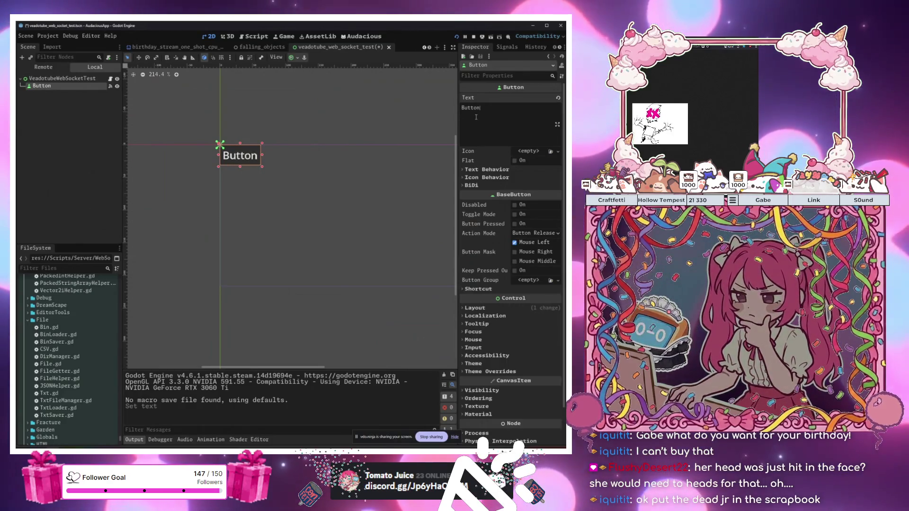
Move the Button to about (13, 12) and return to the browser window.
left_click_drag(248, 147, 247, 165)
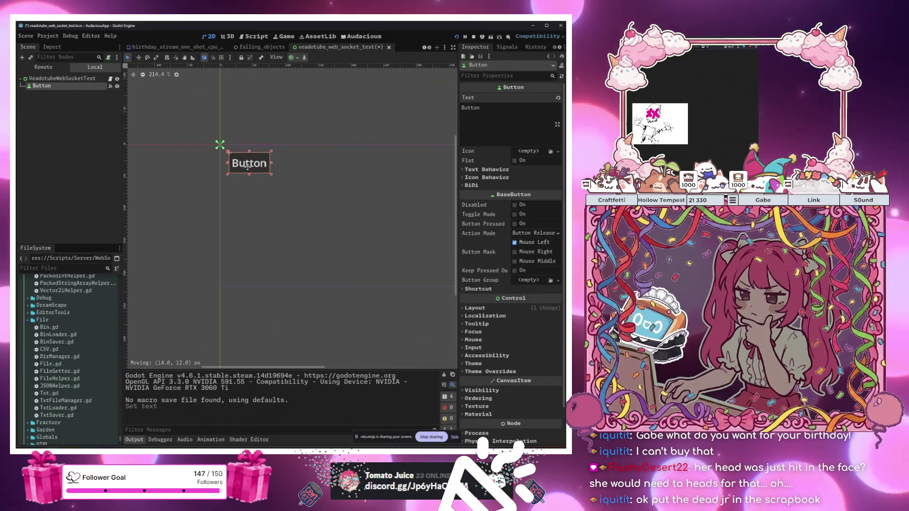
scroll(244, 185, "up", 1)
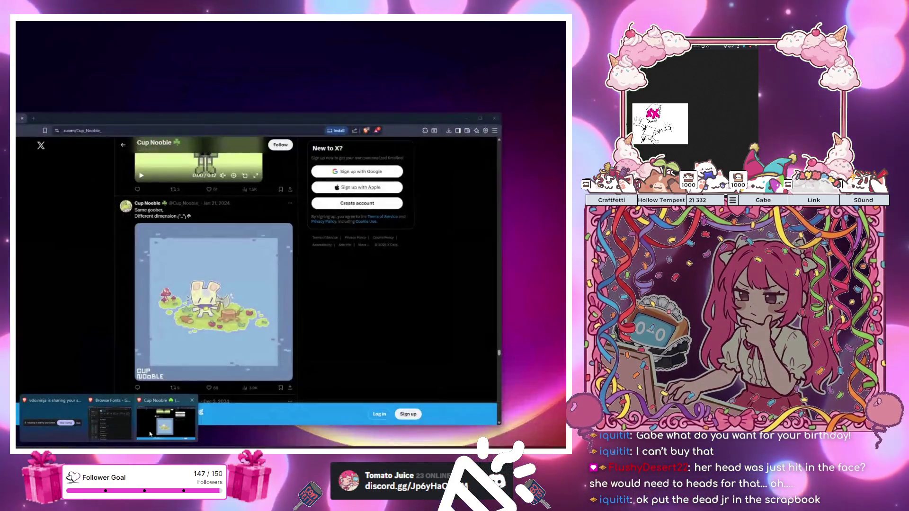
left_click(149, 434)
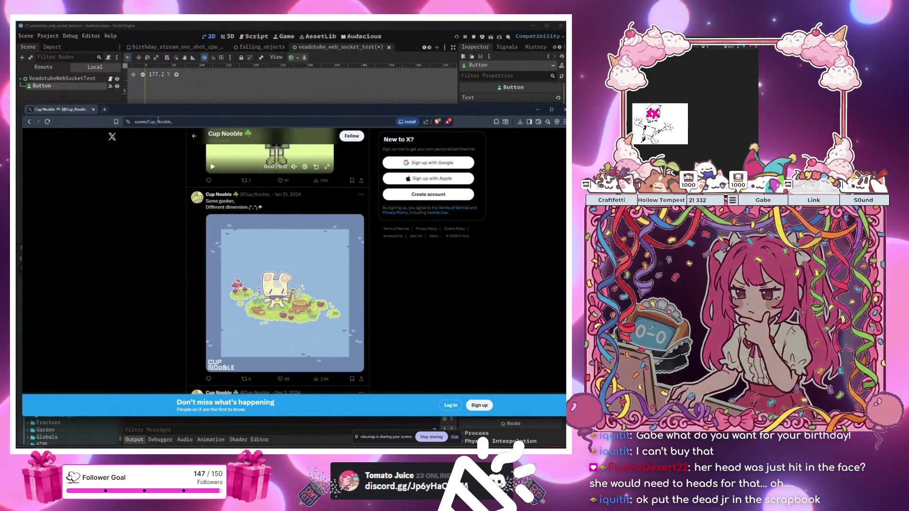
Search 'veadotube docs' in a new tab and follow nodes > Websocket > 'here!' to the API page.
key("ctrl+t")
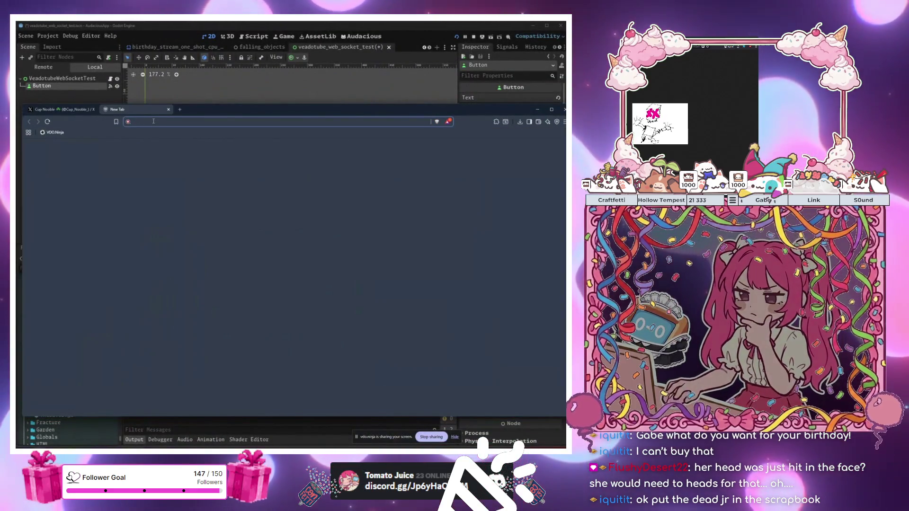
type("veadotube docs")
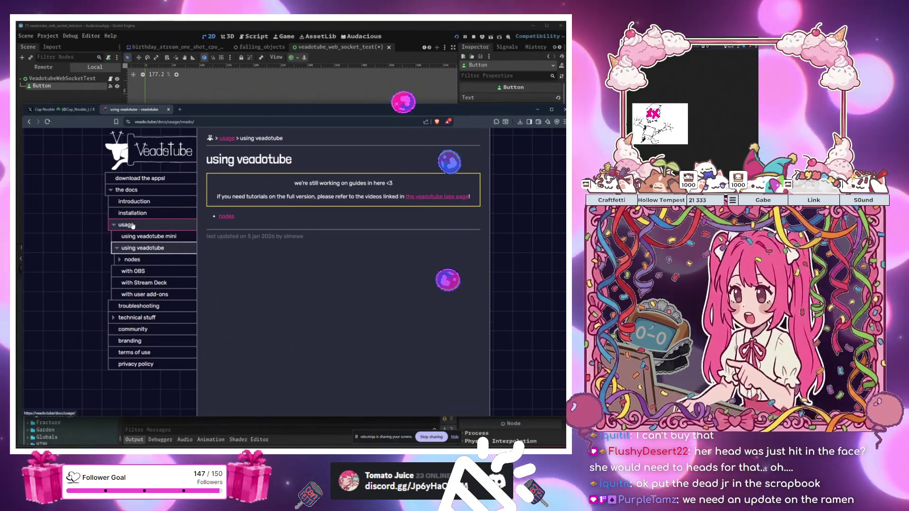
left_click(144, 263)
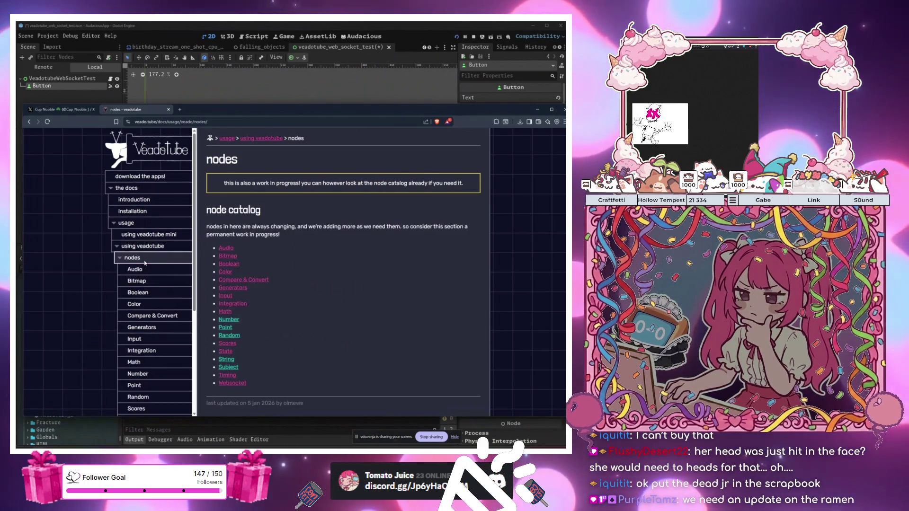
scroll(142, 308, "down", 5)
left_click(138, 341)
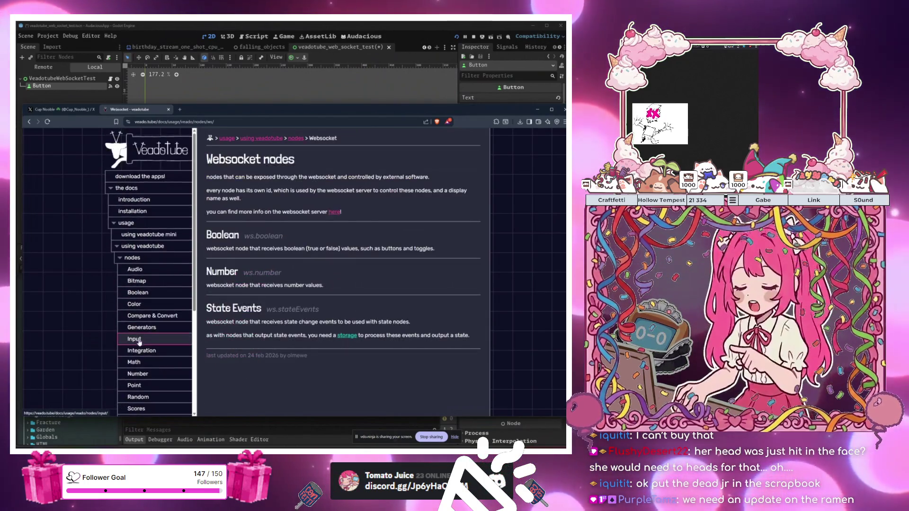
left_click(334, 212)
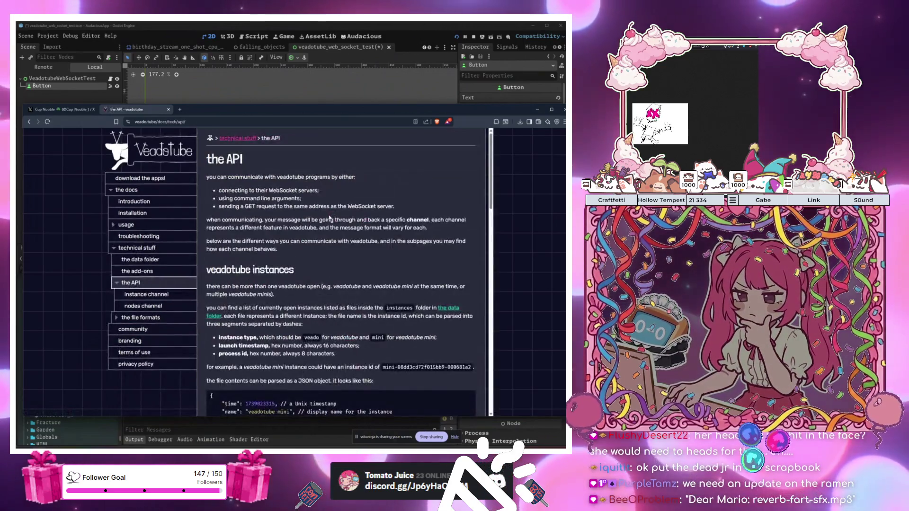
scroll(330, 218, "down", 3)
scroll(330, 217, "down", 1)
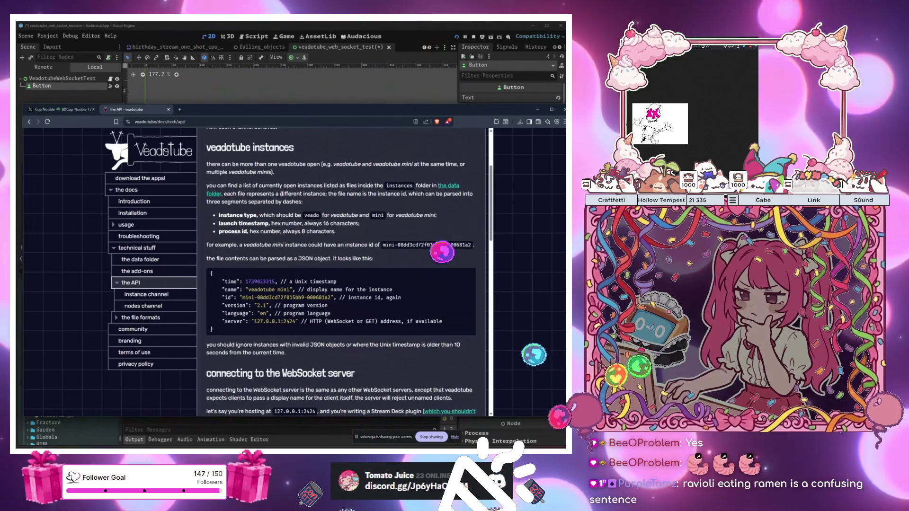
scroll(304, 176, "down", 1)
scroll(304, 176, "down", 2)
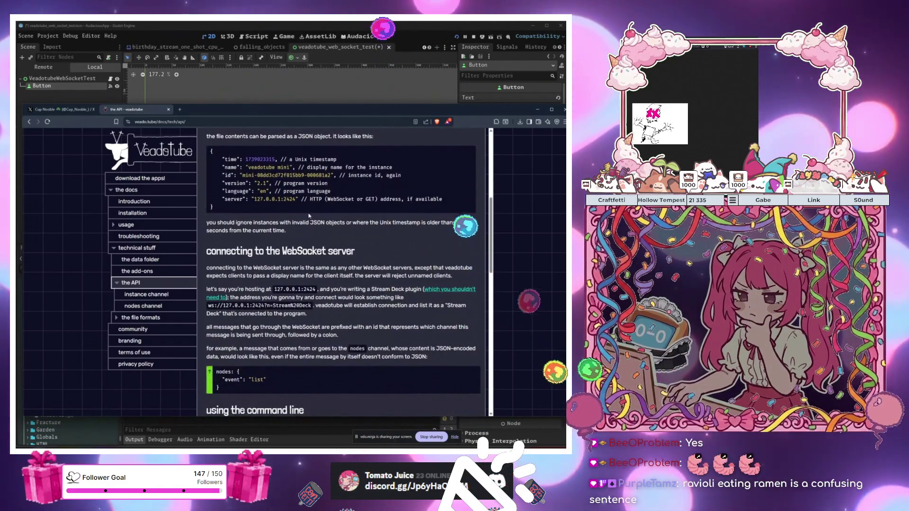
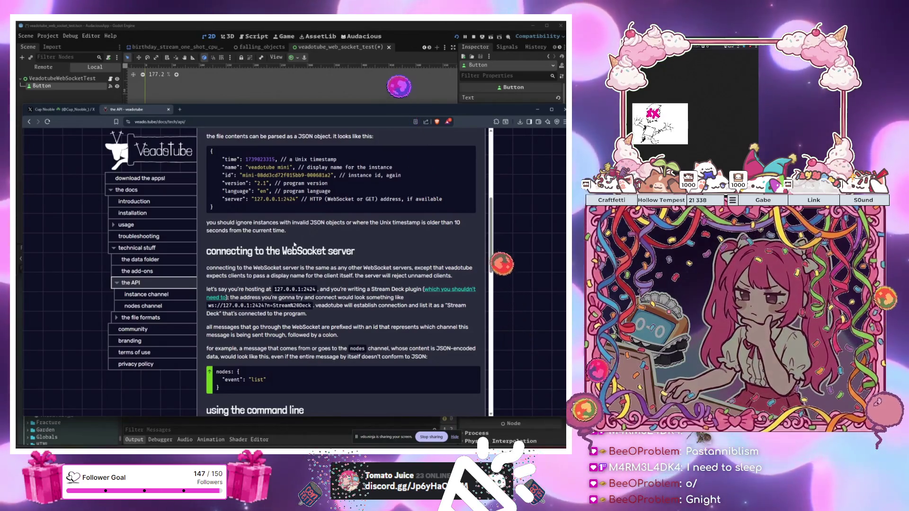
Scroll through the veadotube API docs' WebSocket and command-line sections, then switch back to Godot.
scroll(294, 244, "down", 5)
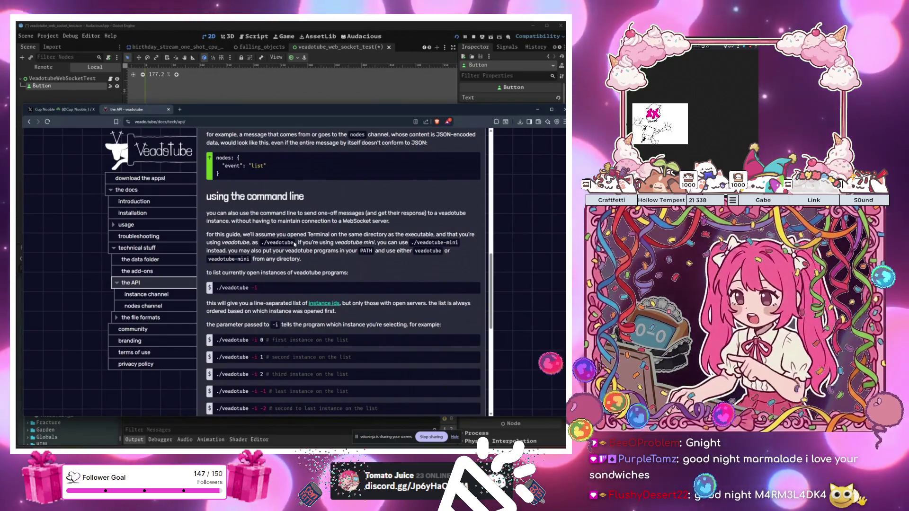
scroll(294, 244, "down", 8)
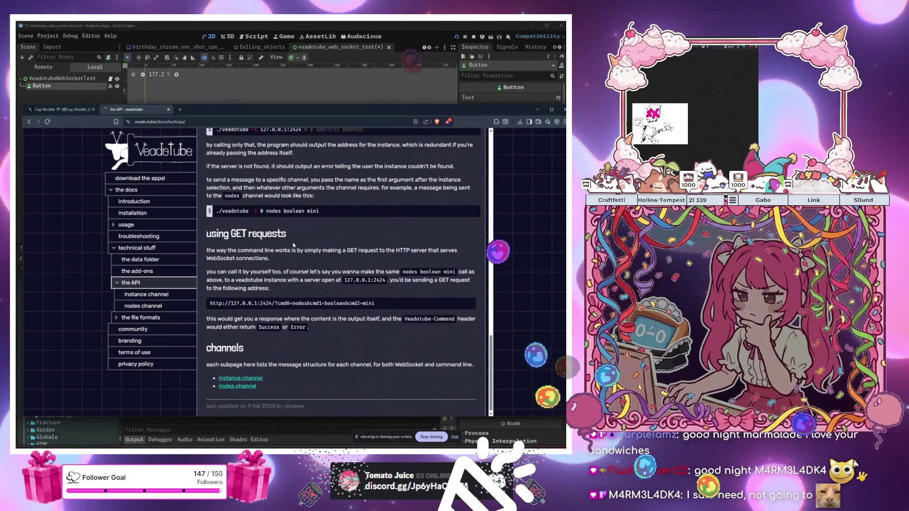
scroll(294, 244, "up", 6)
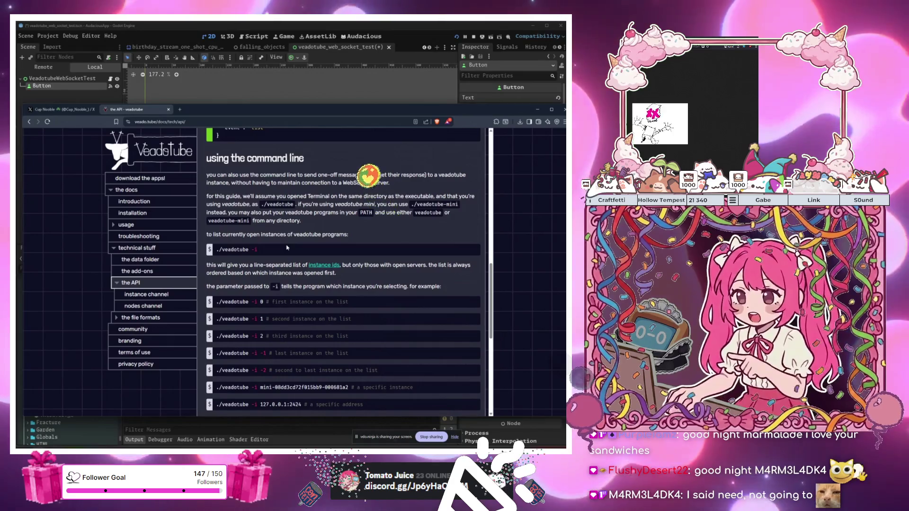
scroll(286, 247, "up", 3)
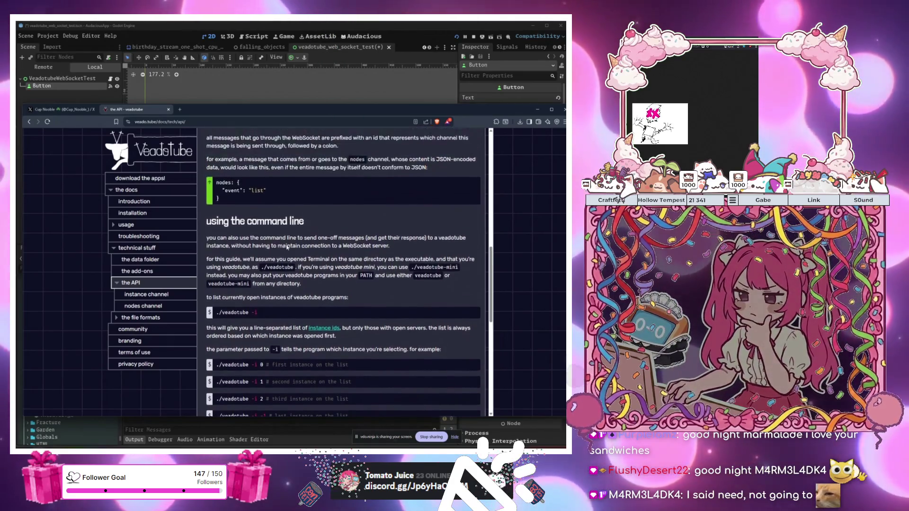
scroll(287, 247, "up", 1)
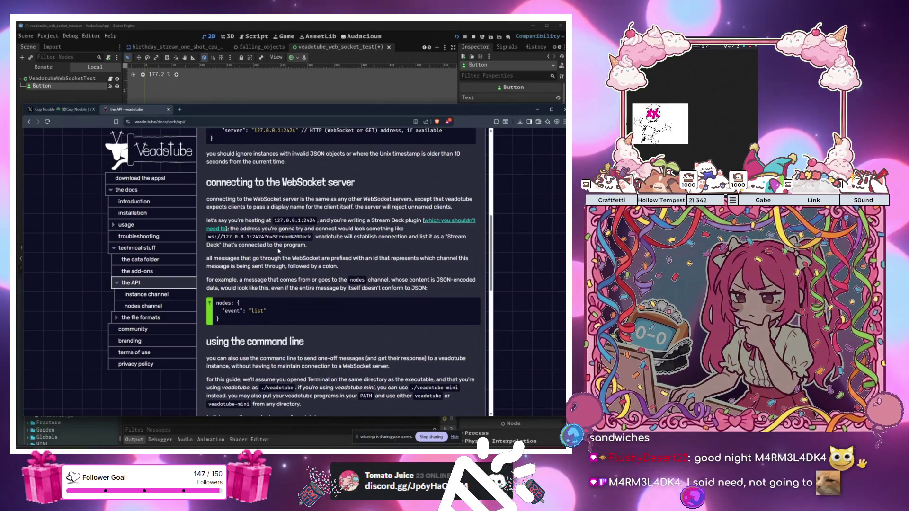
scroll(279, 251, "down", 3)
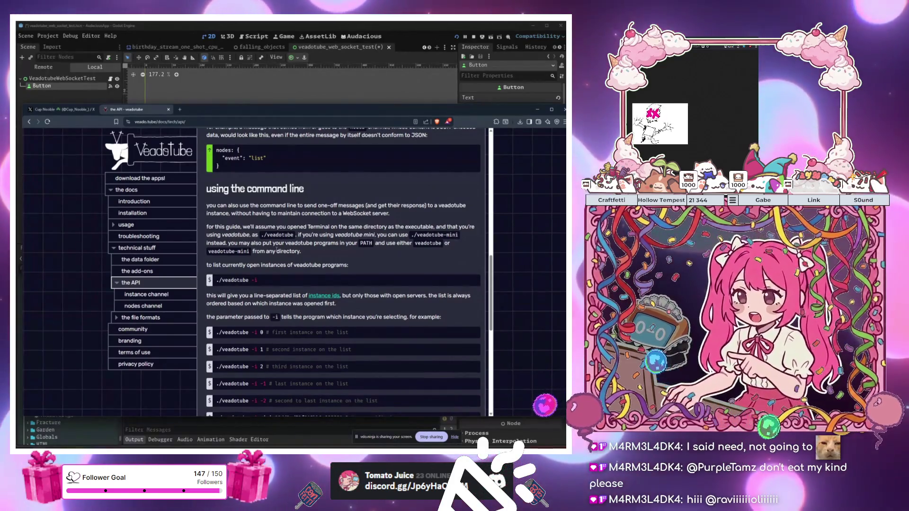
scroll(277, 249, "down", 1)
scroll(275, 250, "down", 3)
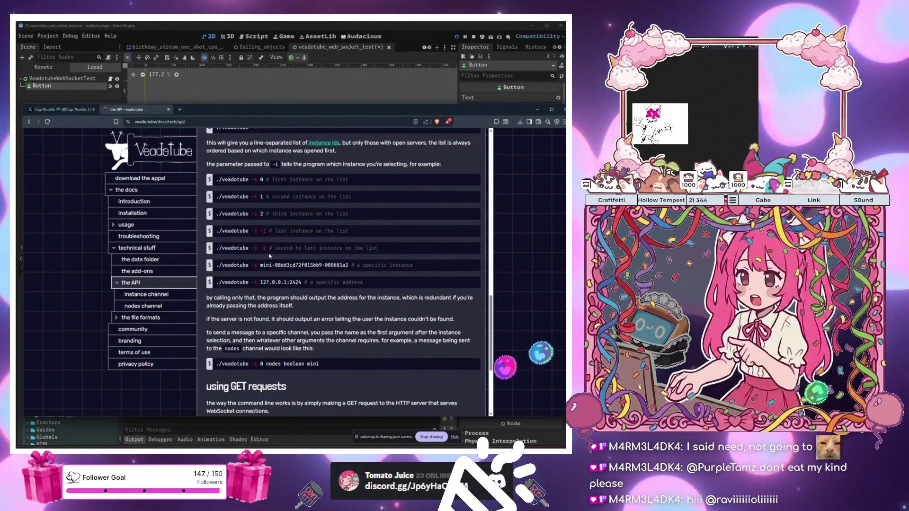
scroll(269, 256, "down", 1)
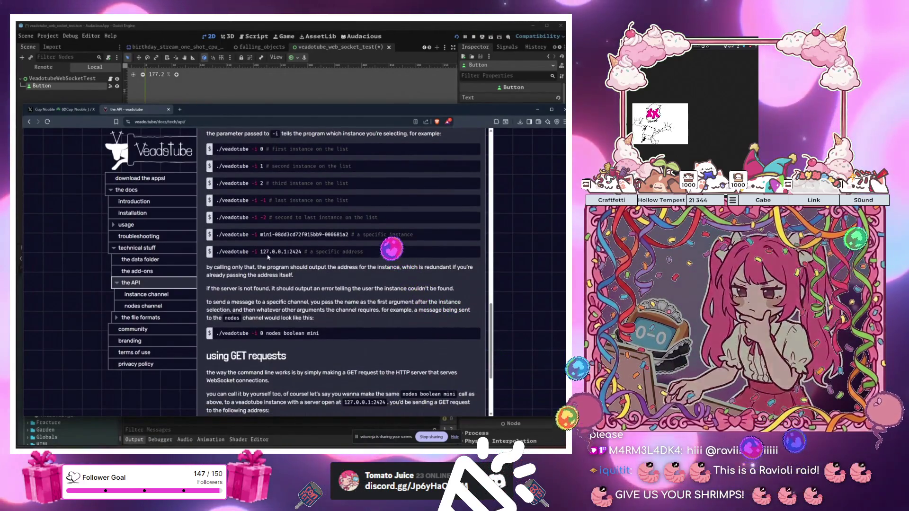
scroll(267, 257, "up", 1)
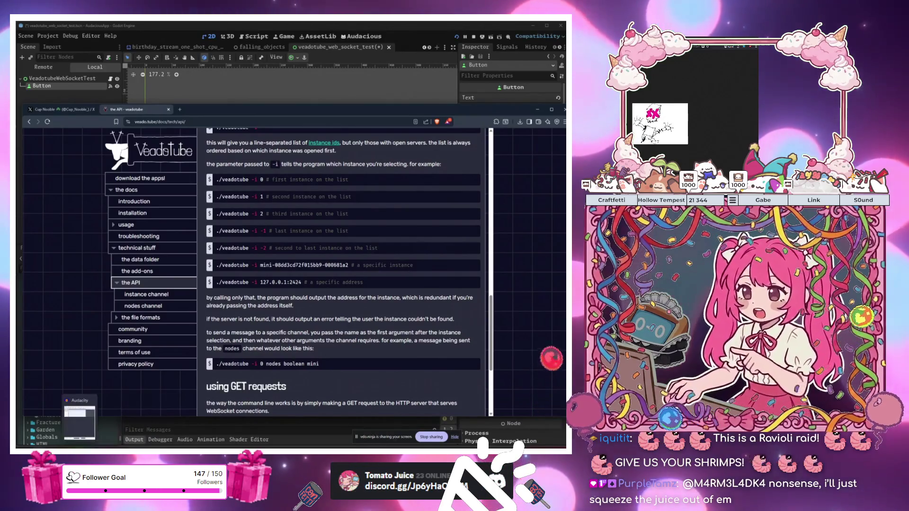
mouse_move(97, 445)
key("alt+Tab")
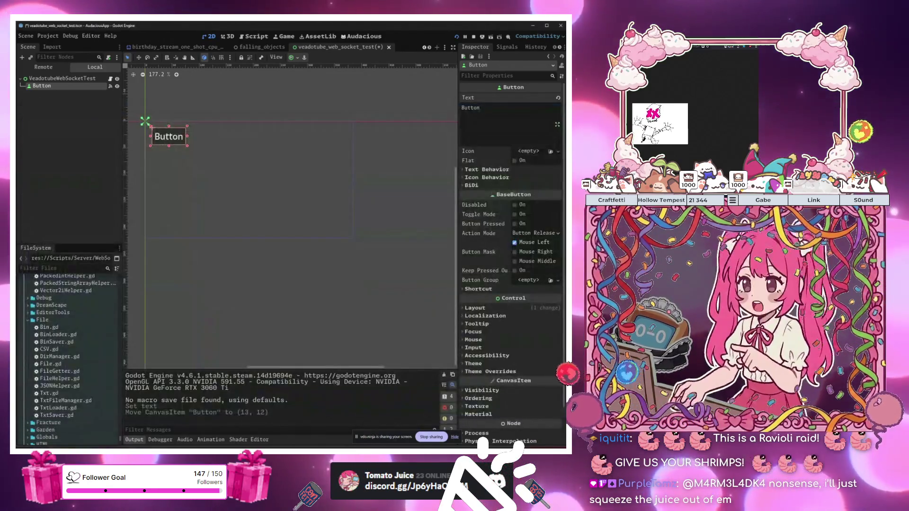
In veadotube, rename the websocket Boolean node to 'Test'.
key("alt+Tab")
left_click(265, 269)
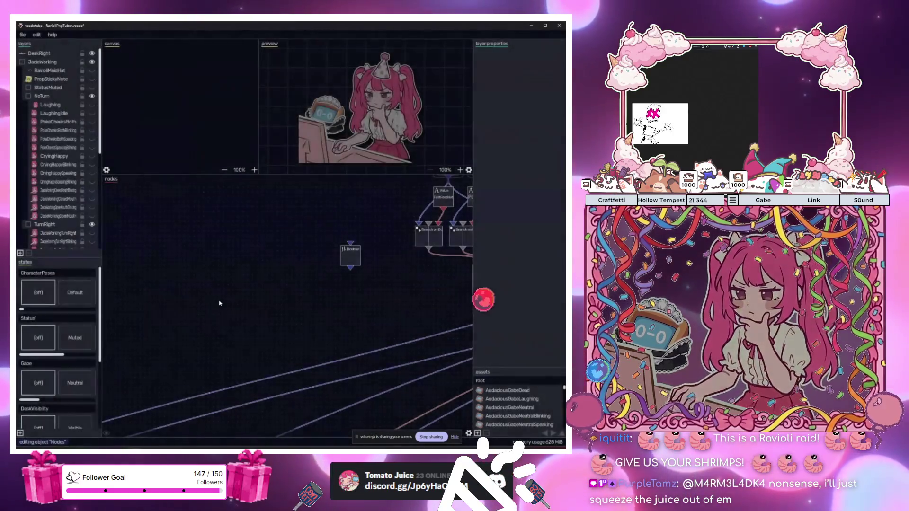
right_click(359, 248)
left_click(414, 261)
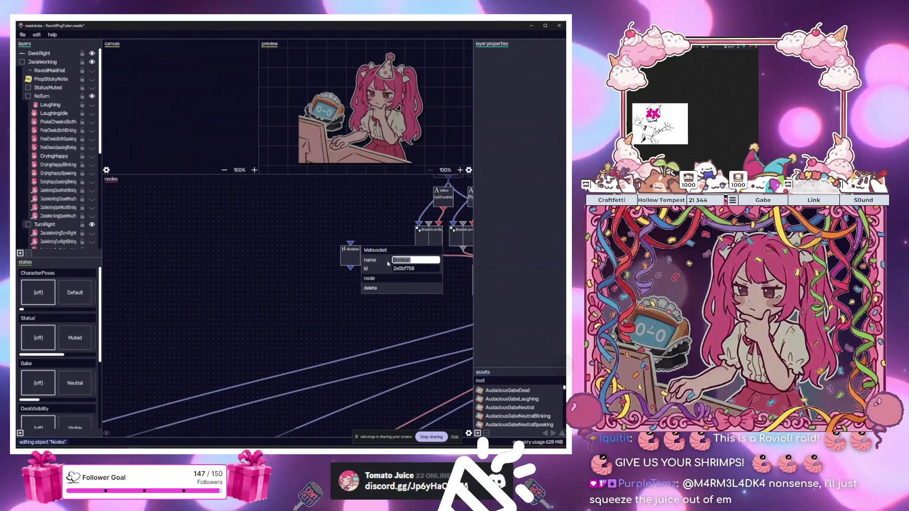
type("Test")
left_click(323, 279)
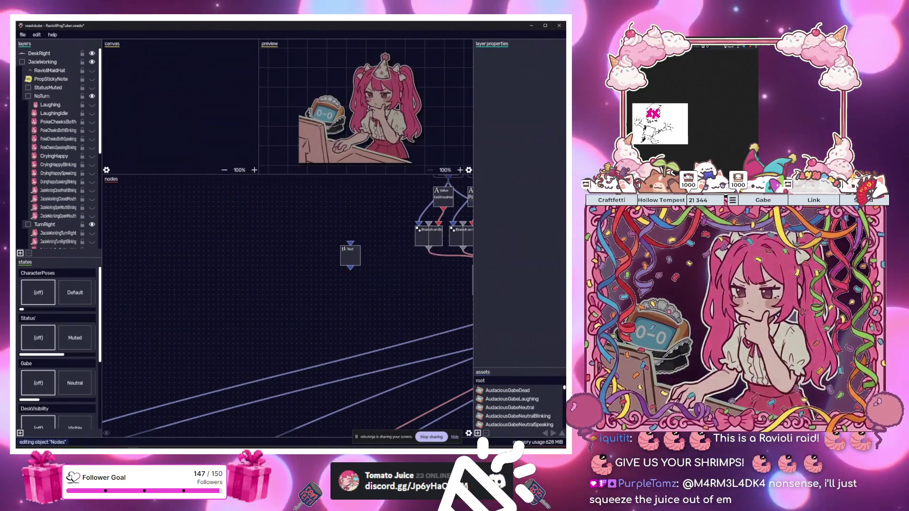
Add a Boolean On Change node below Test and wire Test's output into it.
mouse_move(134, 446)
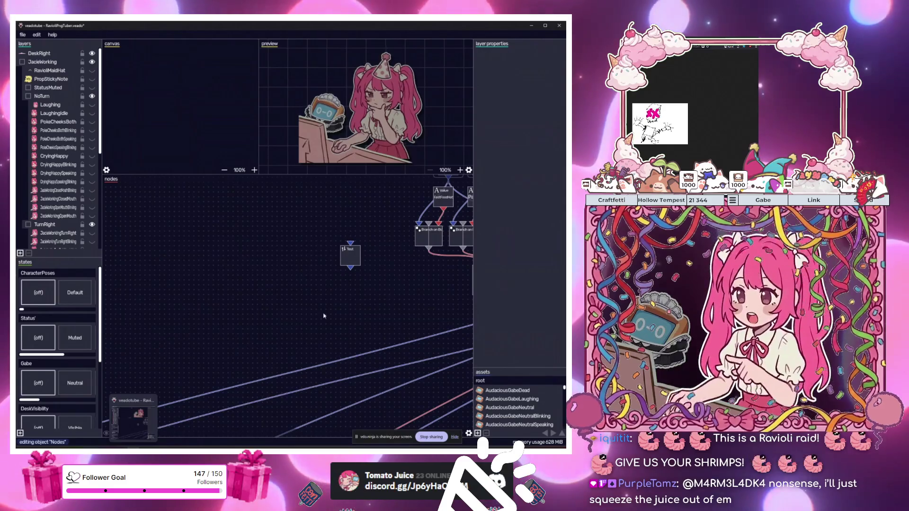
scroll(323, 316, "right", 5)
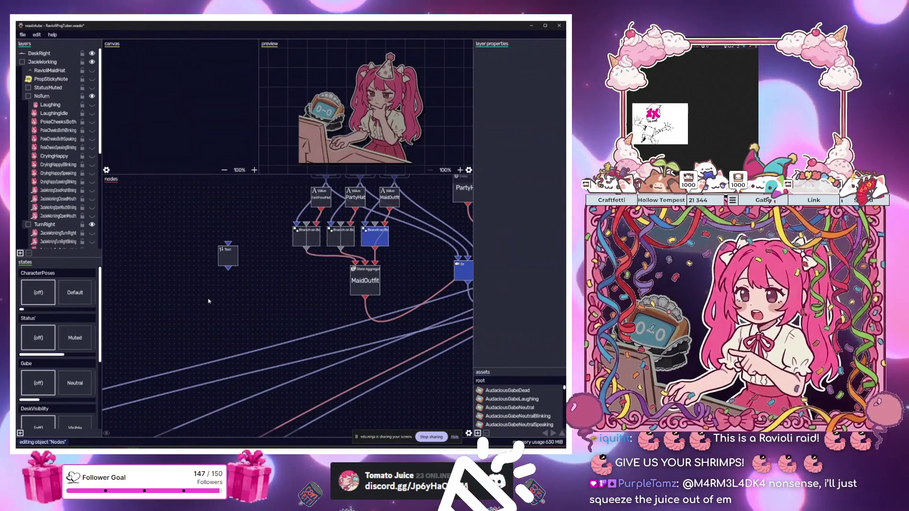
right_click(208, 301)
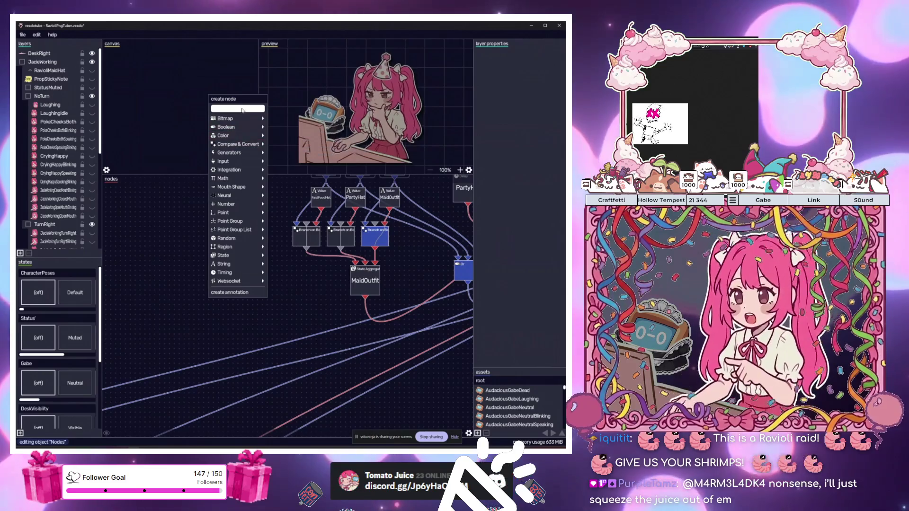
type("ogg")
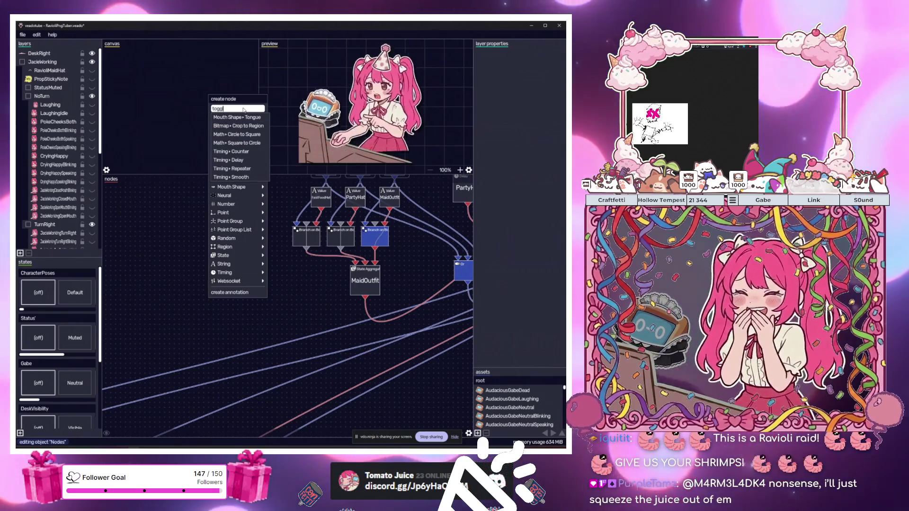
left_click(246, 216)
right_click(247, 293)
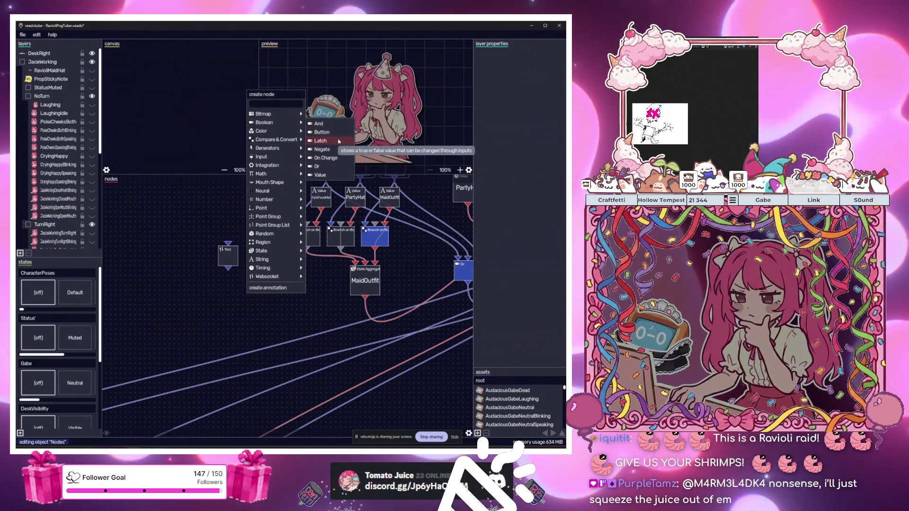
left_click(336, 158)
left_click_drag(244, 291, 216, 298)
left_click_drag(228, 268, 218, 293)
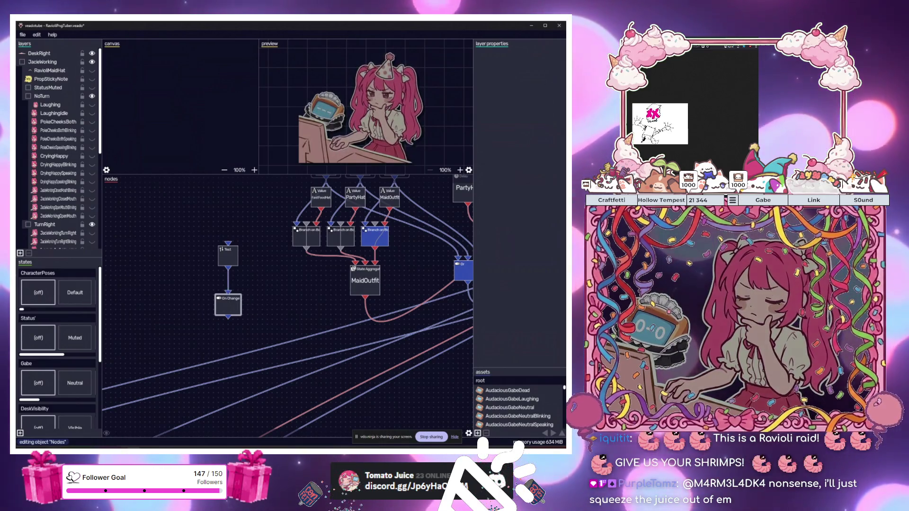
key("alt+Tab")
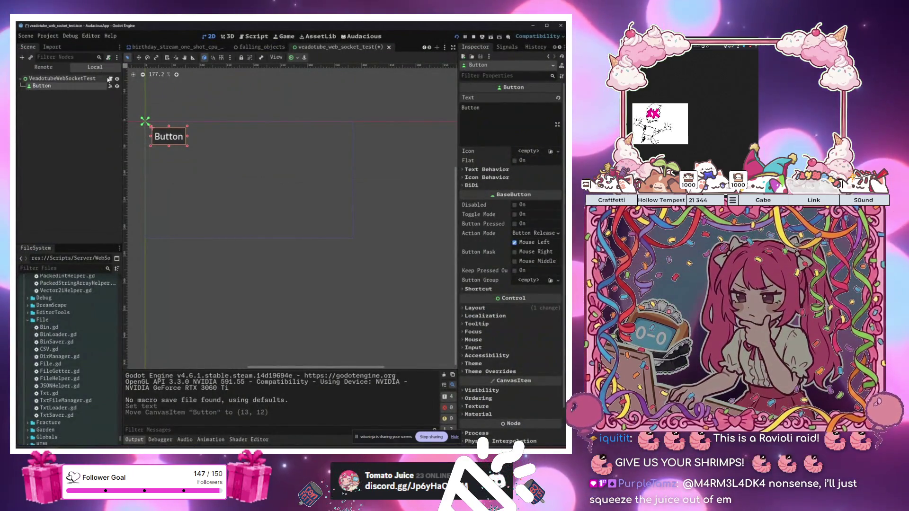
Scroll the API docs to the command-line examples for selecting instances and messaging the nodes channel.
mouse_move(93, 438)
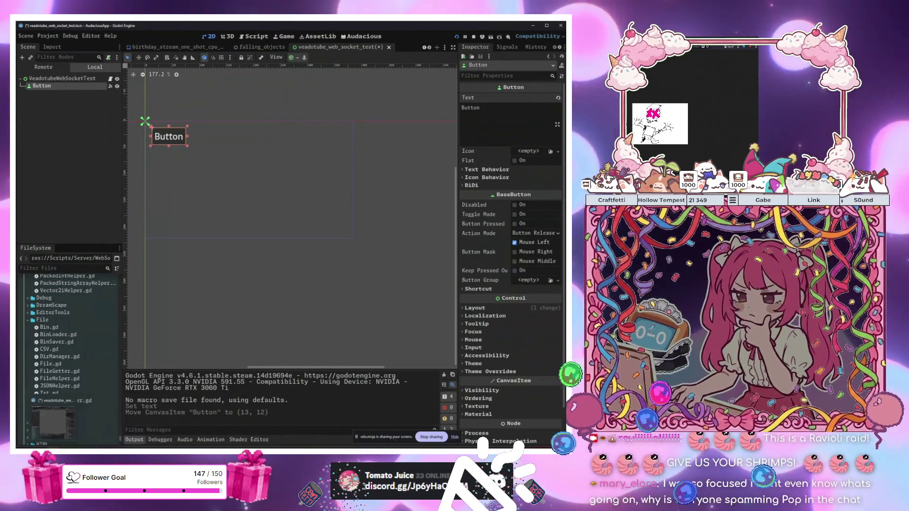
left_click(166, 419)
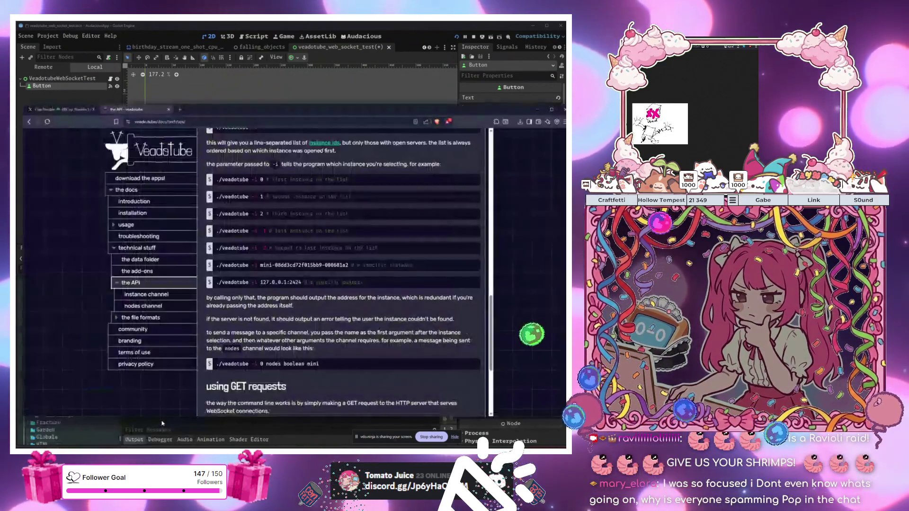
scroll(371, 237, "up", 5)
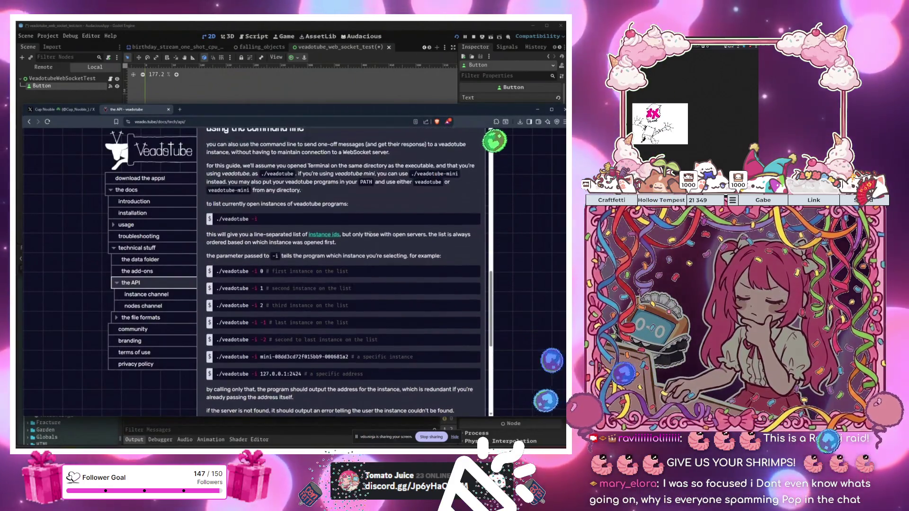
scroll(368, 235, "down", 2)
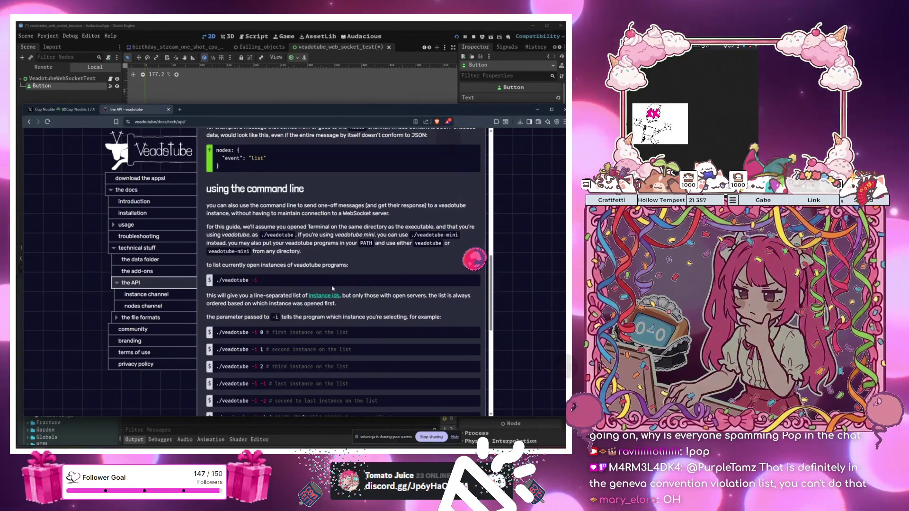
scroll(333, 286, "down", 1)
scroll(333, 286, "down", 3)
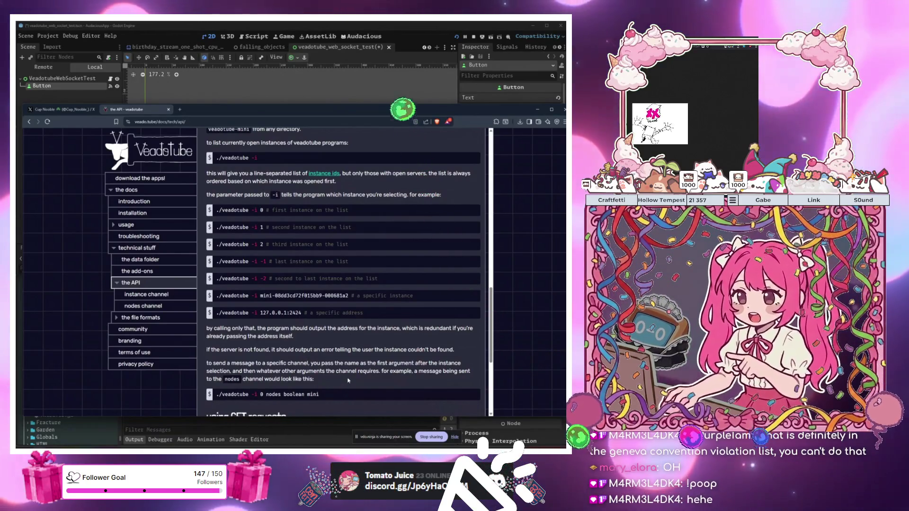
scroll(347, 380, "up", 5)
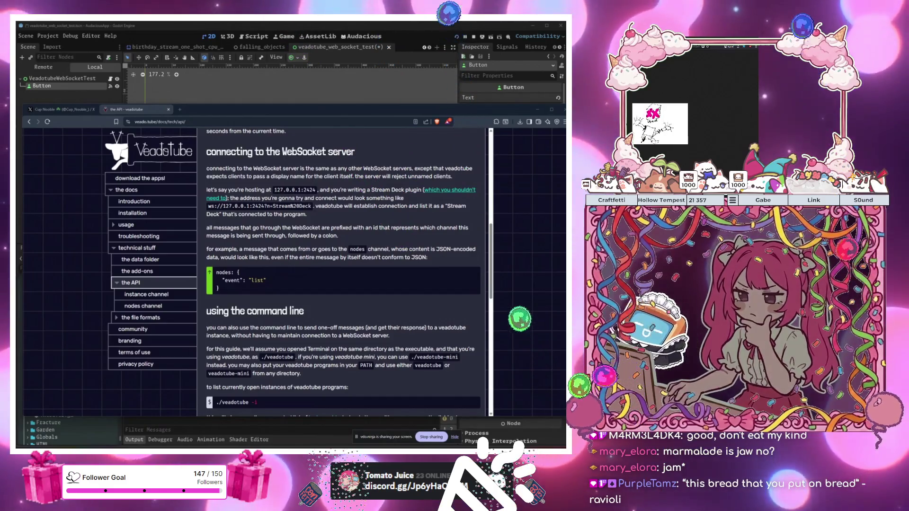
scroll(344, 273, "down", 2)
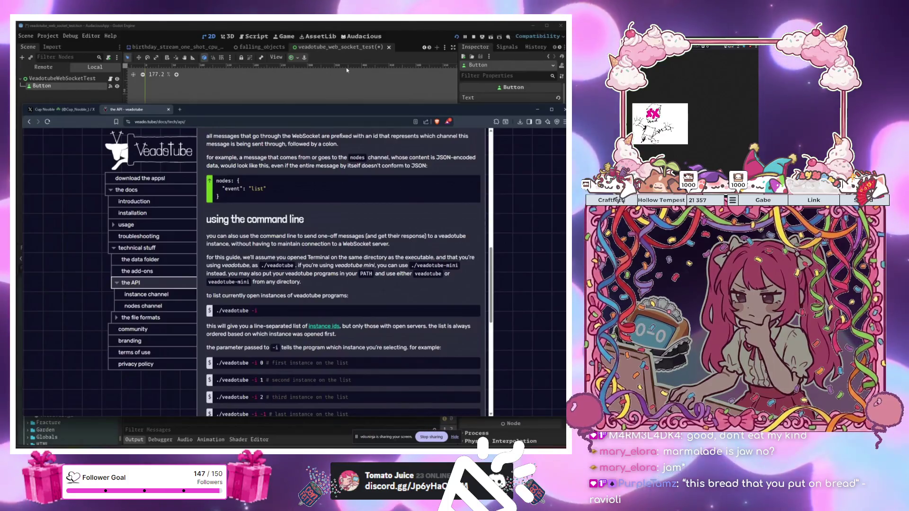
Select the Button node and view its signals to hook up the pressed handler.
left_click(347, 70)
left_click(111, 79)
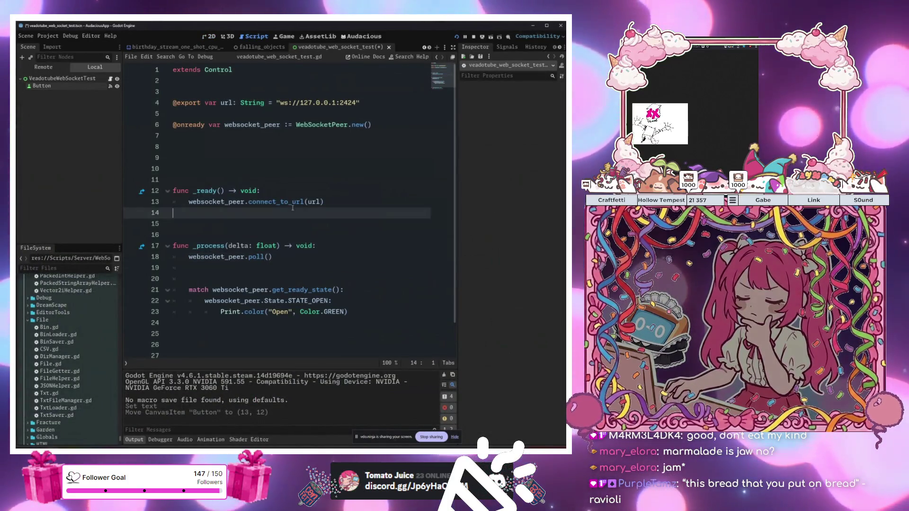
left_click(388, 316)
left_click_drag(388, 316, 157, 241)
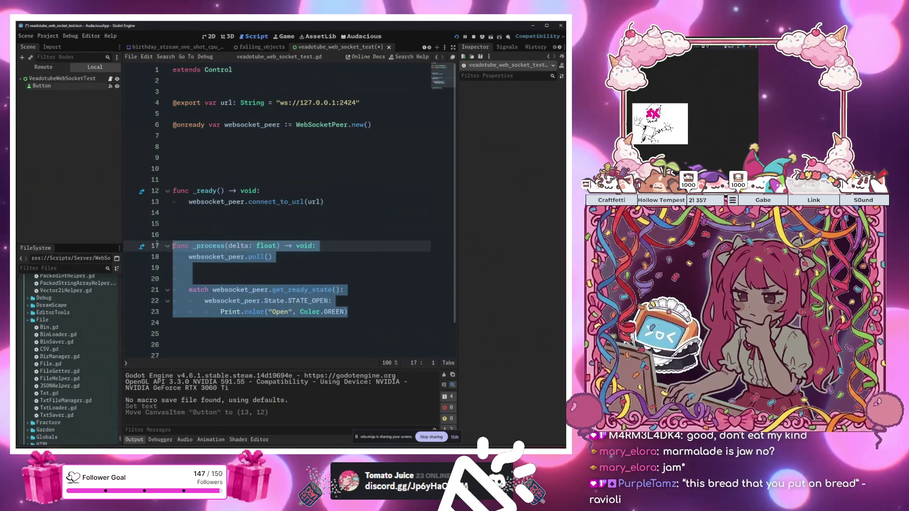
left_click(95, 86)
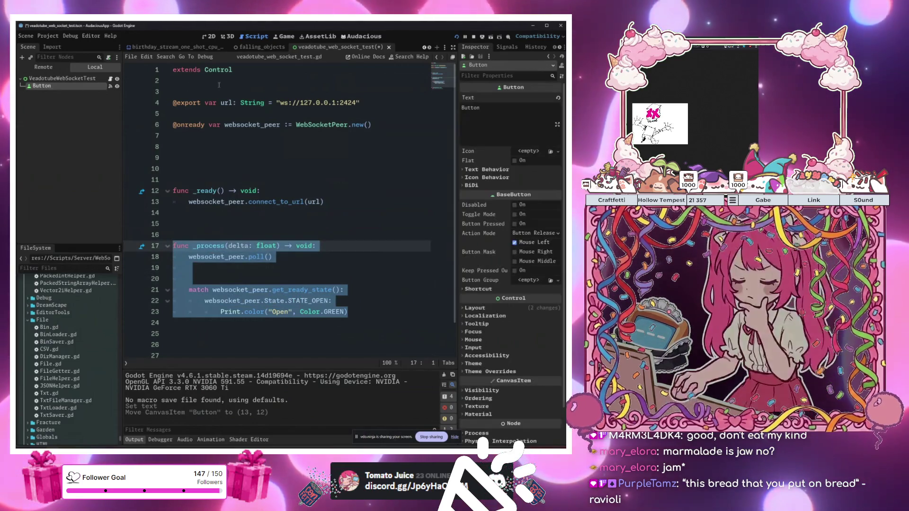
left_click(507, 47)
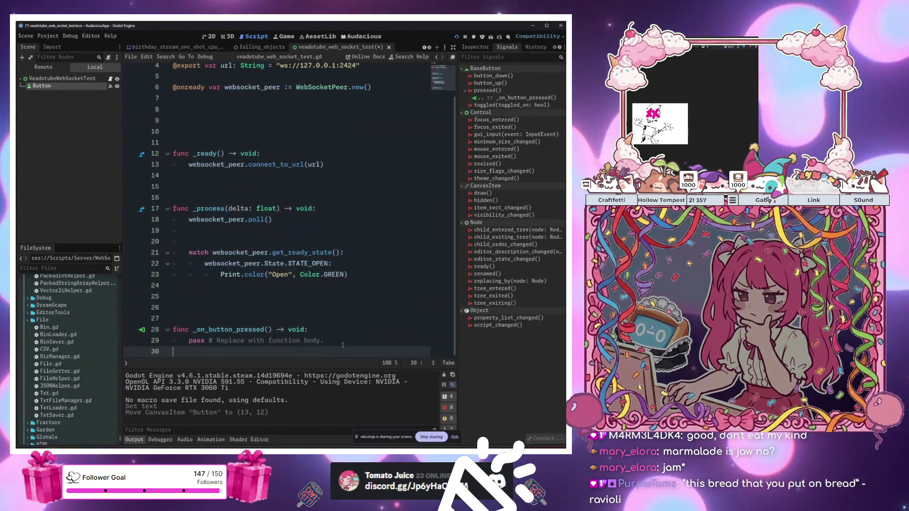
In _on_button_pressed, write websocket_peer.send_text(JSON.stringify()) and save the script.
type("webs")
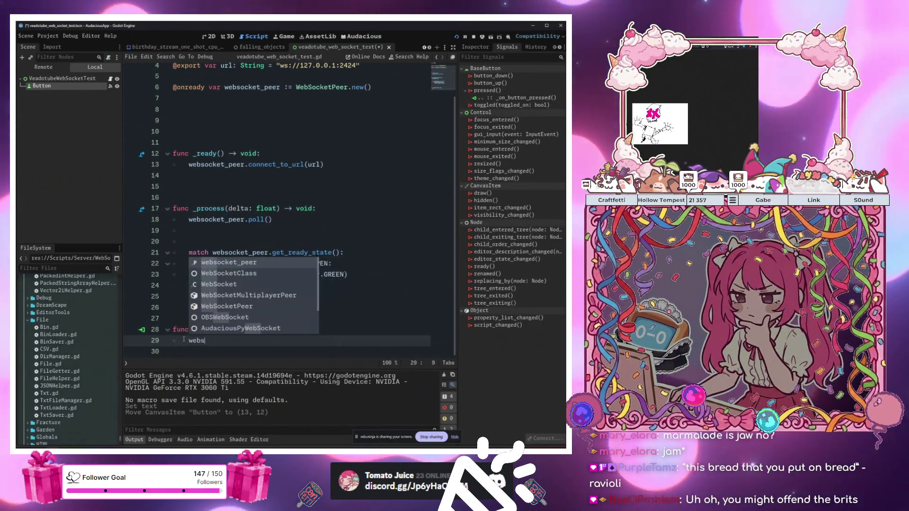
key("Return")
type(".")
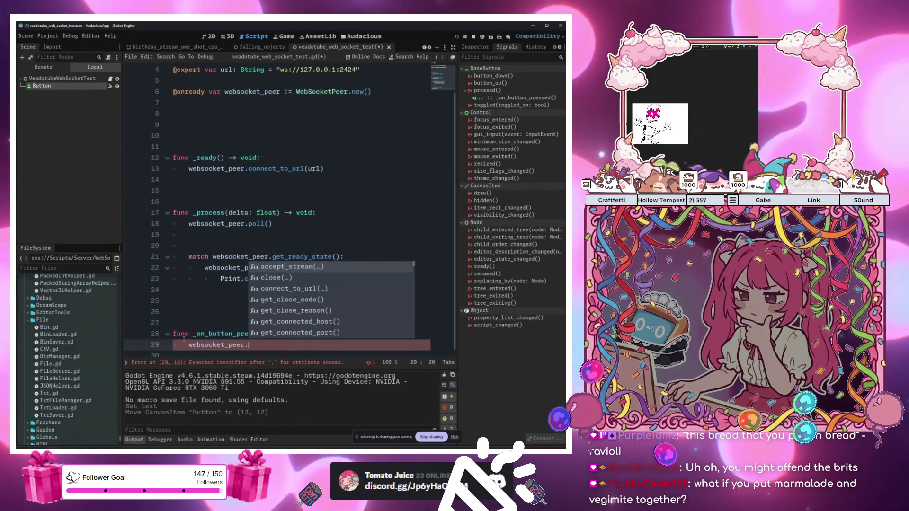
type("se")
key("Return")
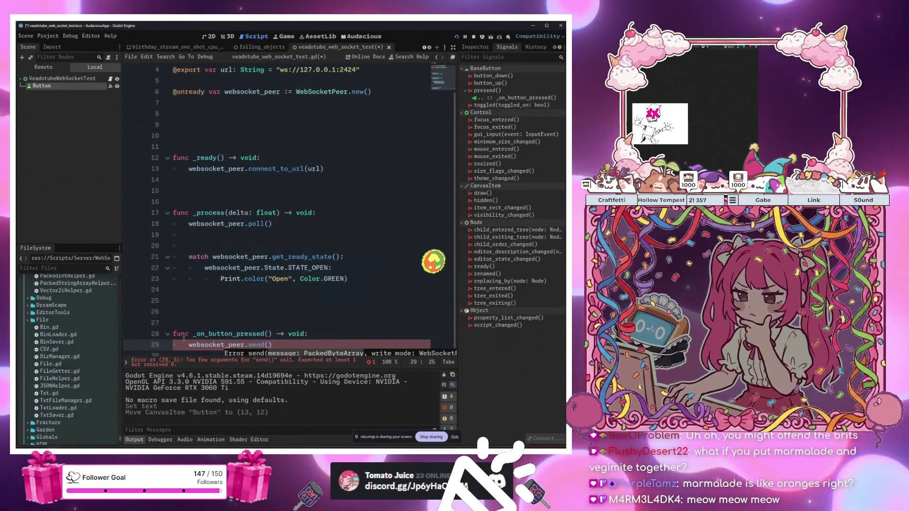
type("_text(")
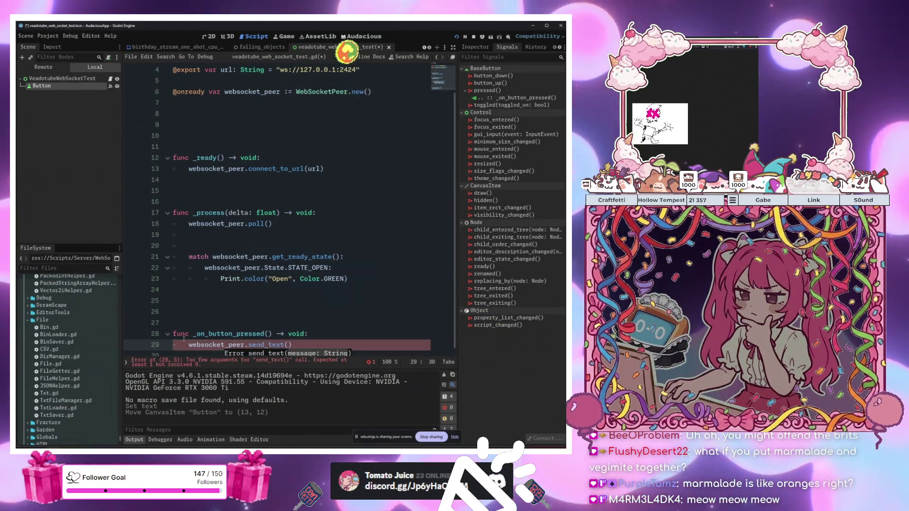
type("Json")
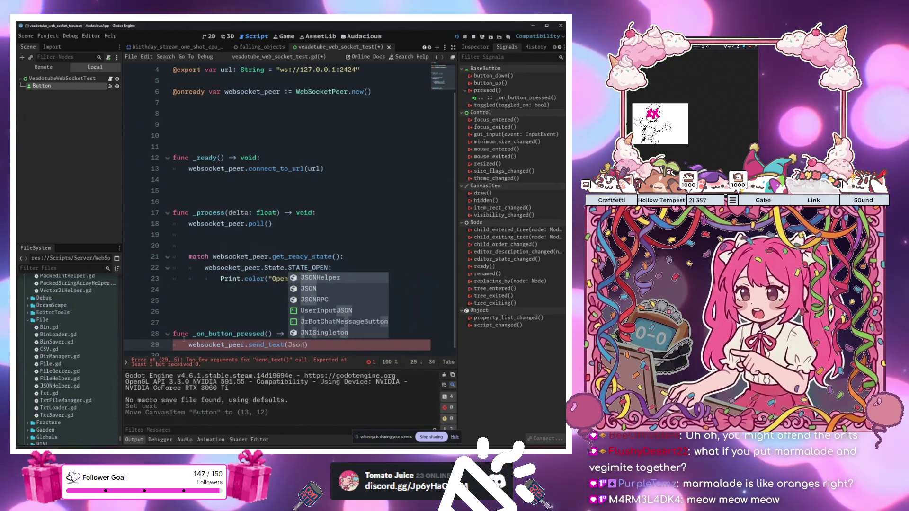
key("Down")
key("Return")
type(".par")
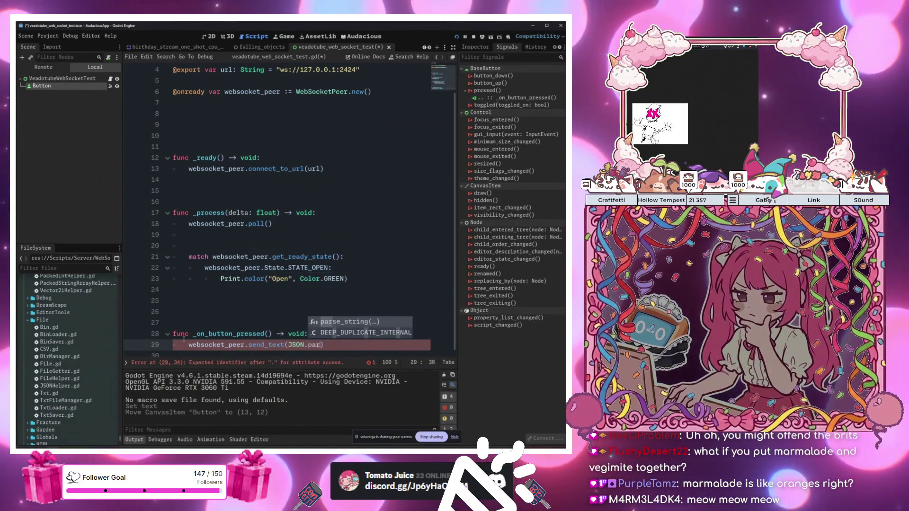
key("Return")
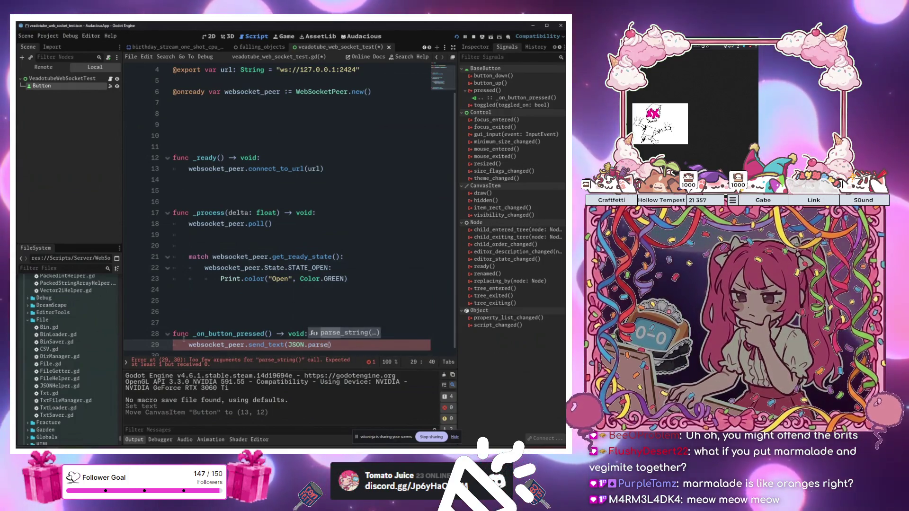
key("BackSpace")
key("BackSpace")
key("BackSpace")
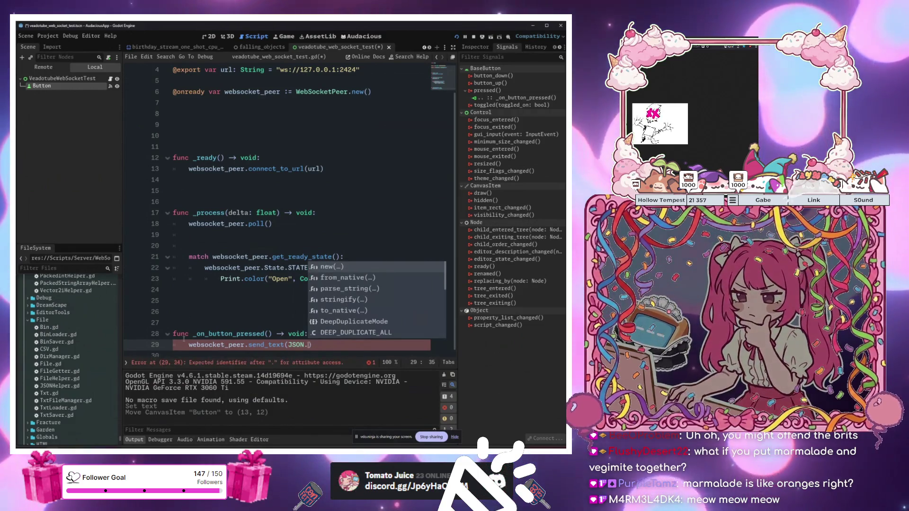
key("Down")
key("Return")
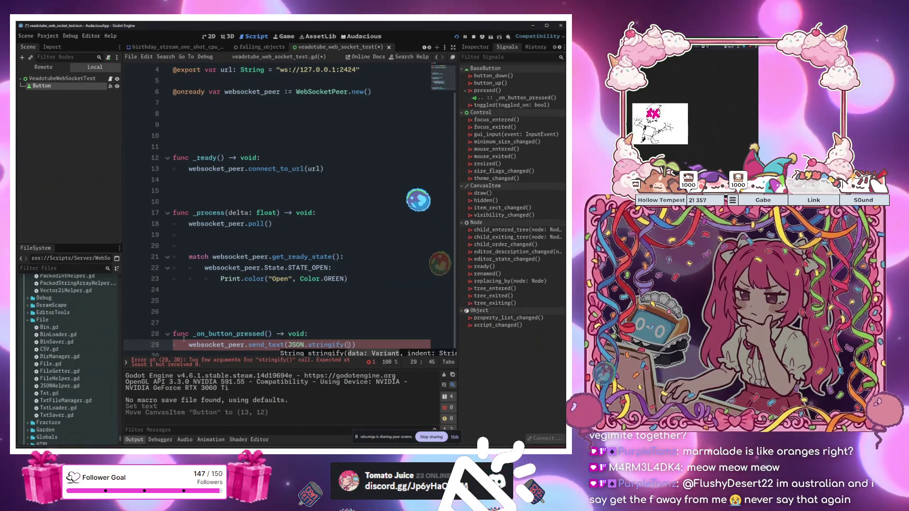
key("ctrl+s")
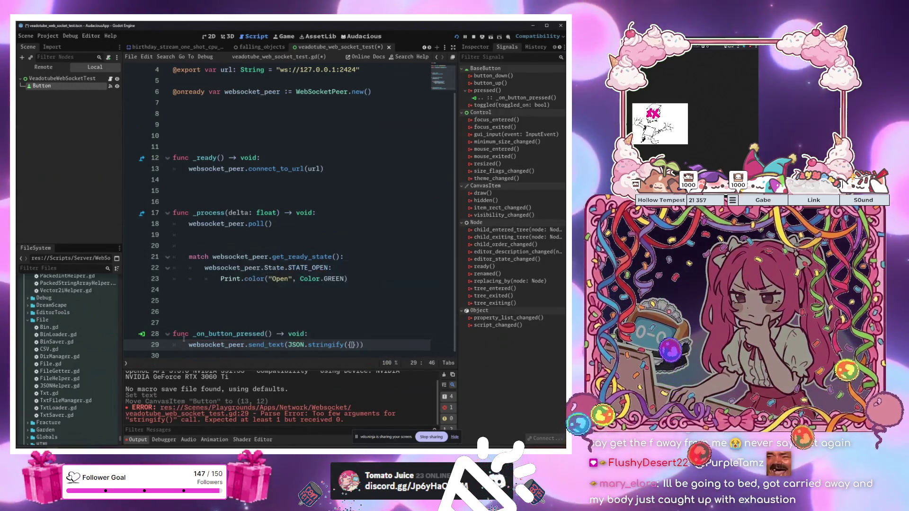
Add a quoted "nodes" key inside the stringify call, checking the API docs for the format.
type("node:")
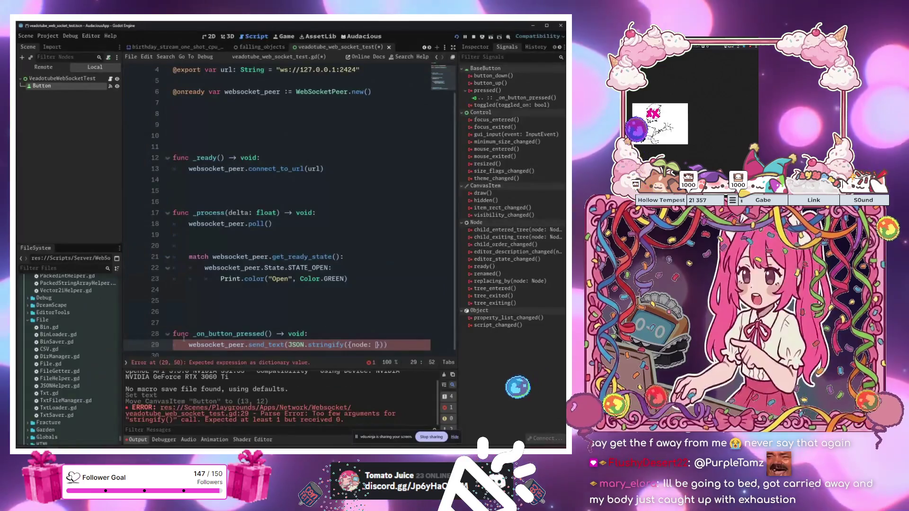
key("BackSpace")
key("BackSpace")
key("BackSpace")
type("\"no")
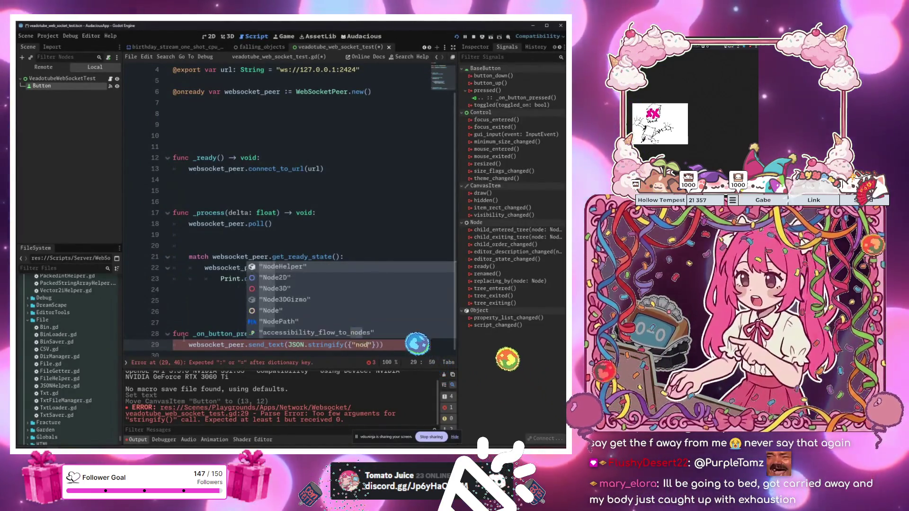
type("des\": []")
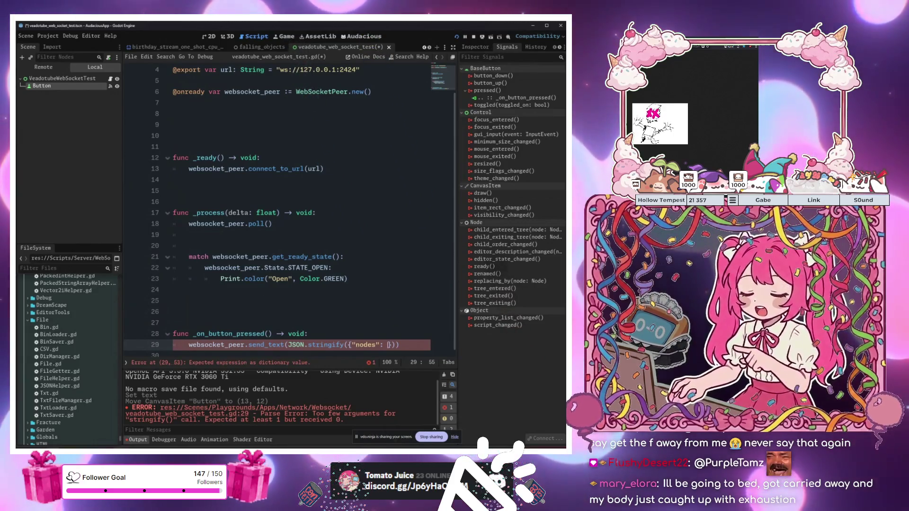
mouse_move(93, 439)
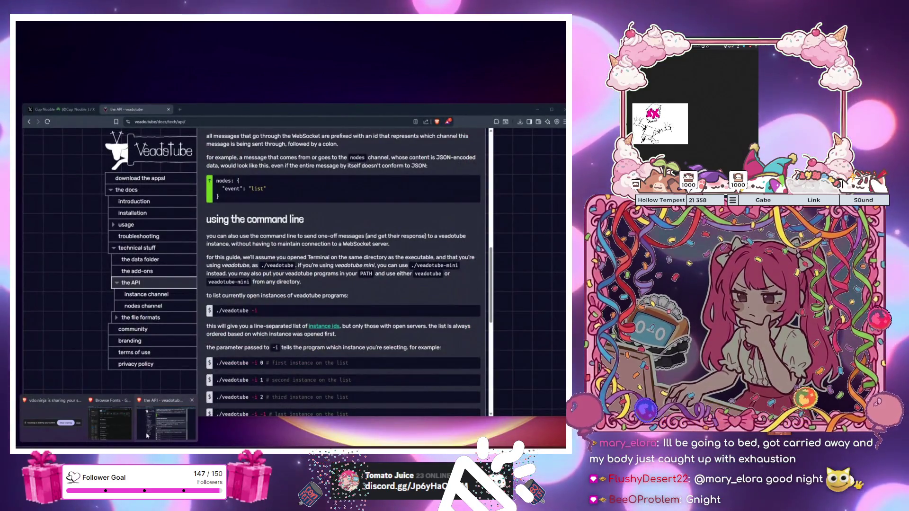
left_click(147, 435)
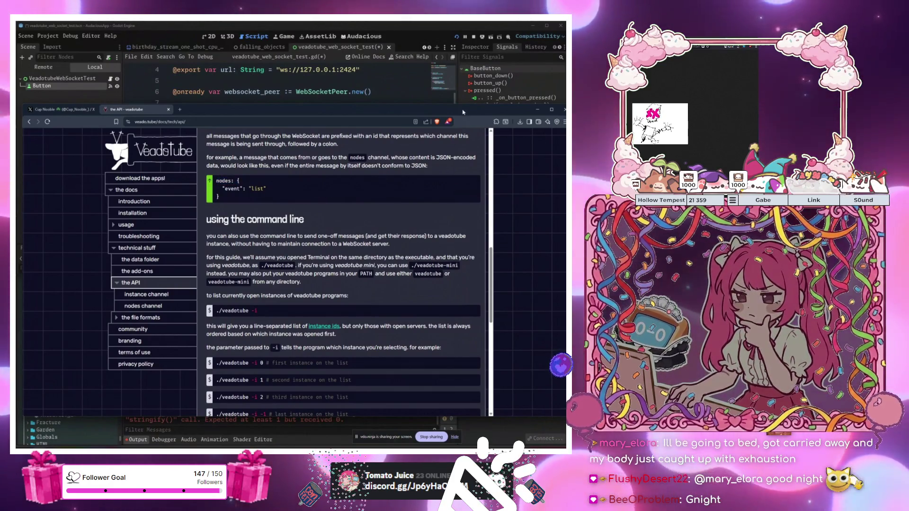
key("alt+Tab")
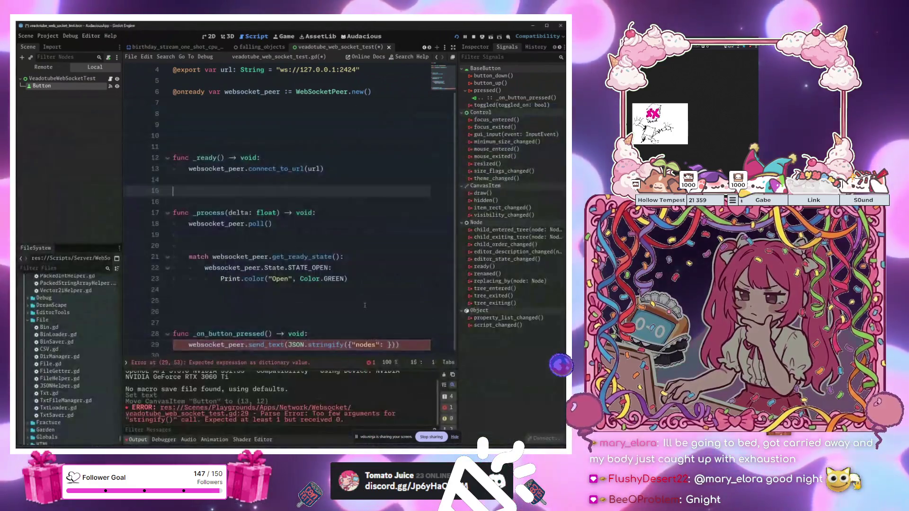
left_click(308, 334)
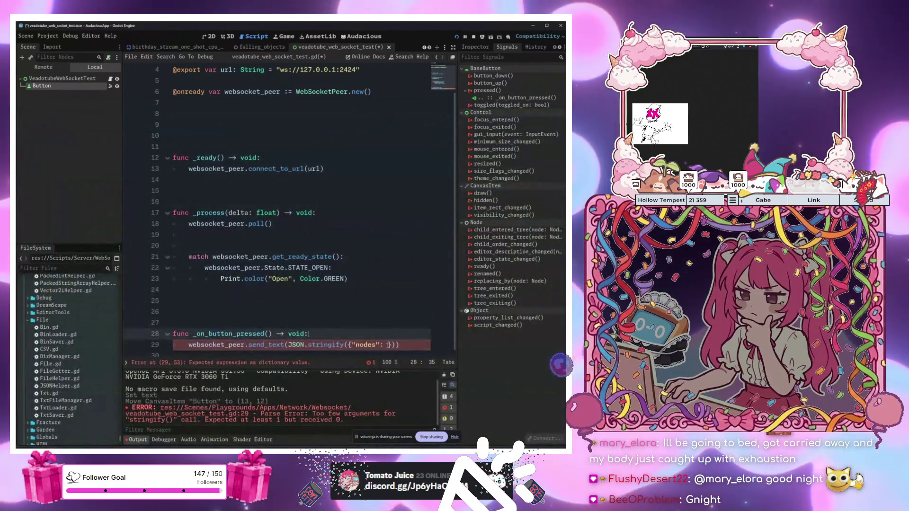
Try splitting the nodes dictionary in the send call across lines, then undo the reformatting.
left_click(389, 345)
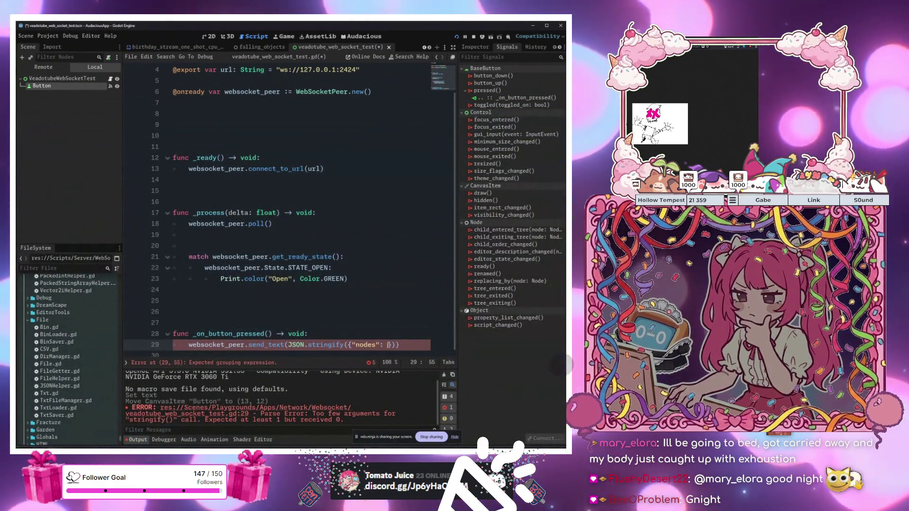
type("[")
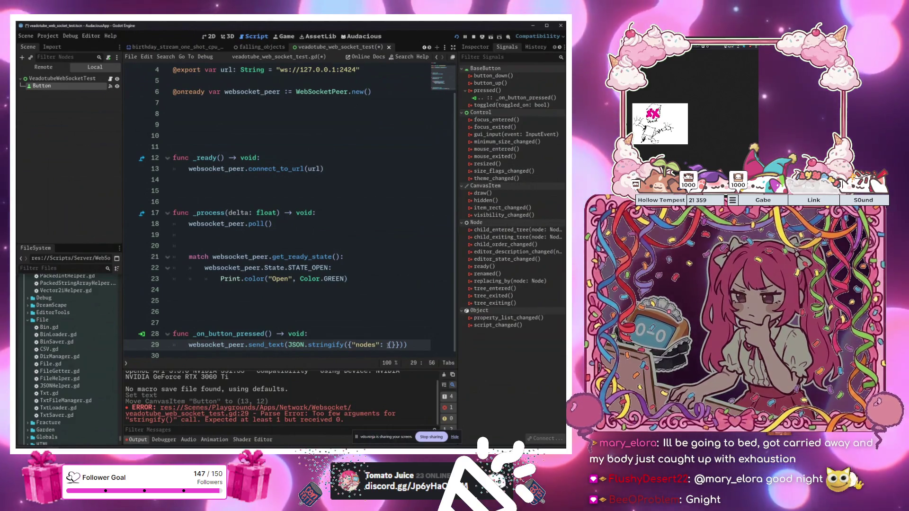
key("Return")
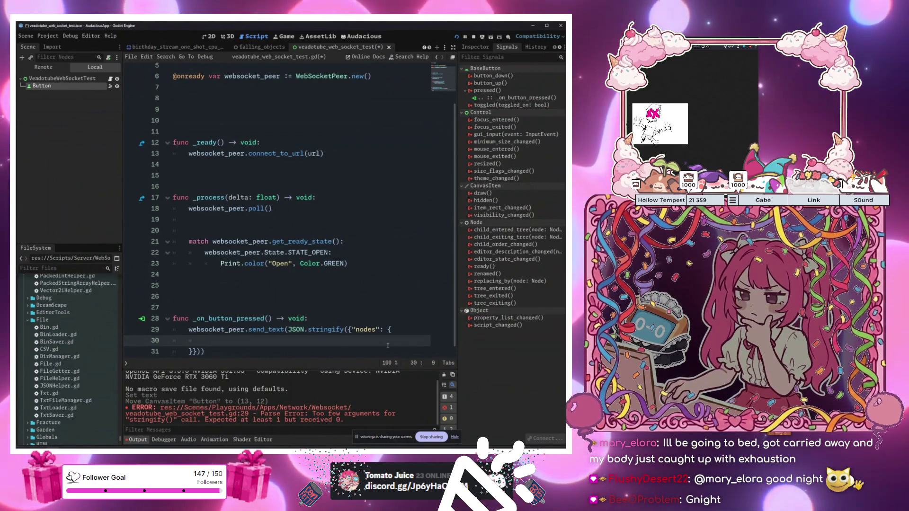
key("Up")
key("Home")
key("Home")
key("Up")
key("Down")
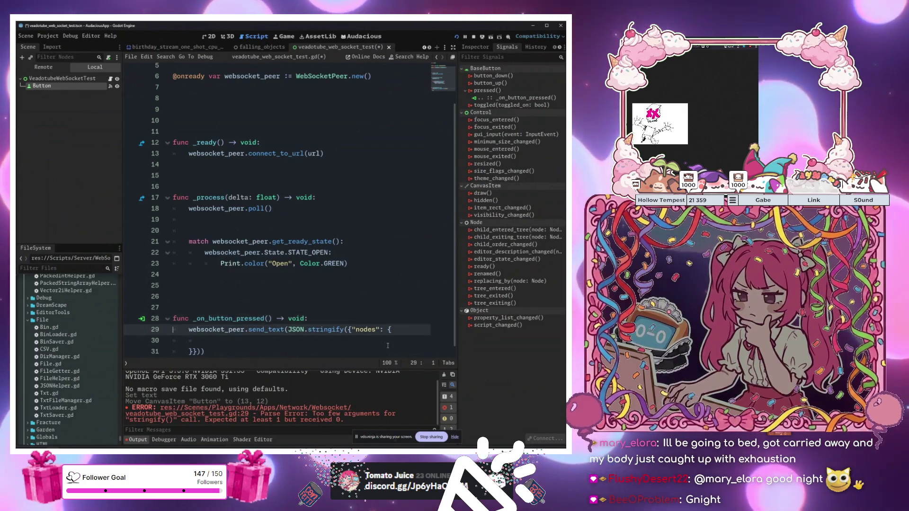
left_click(350, 329)
key("Return")
key("Down")
key("Down")
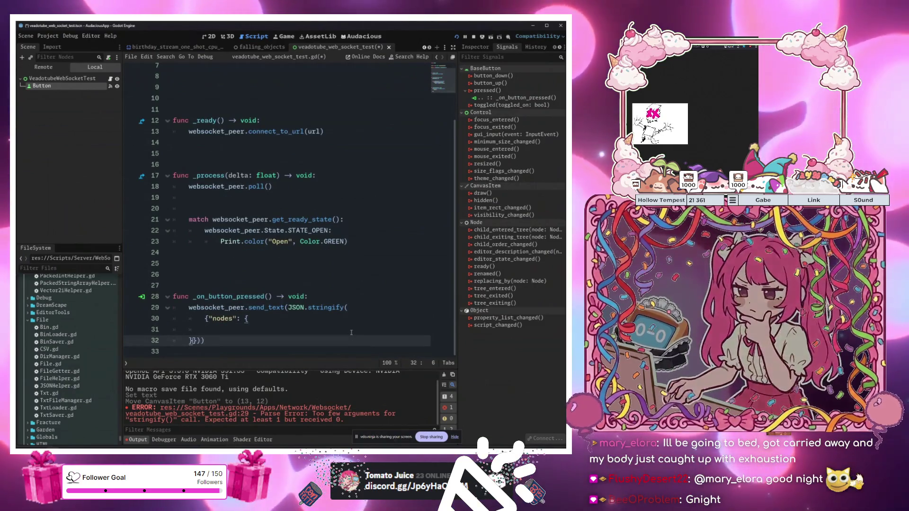
key("Return")
key("Up")
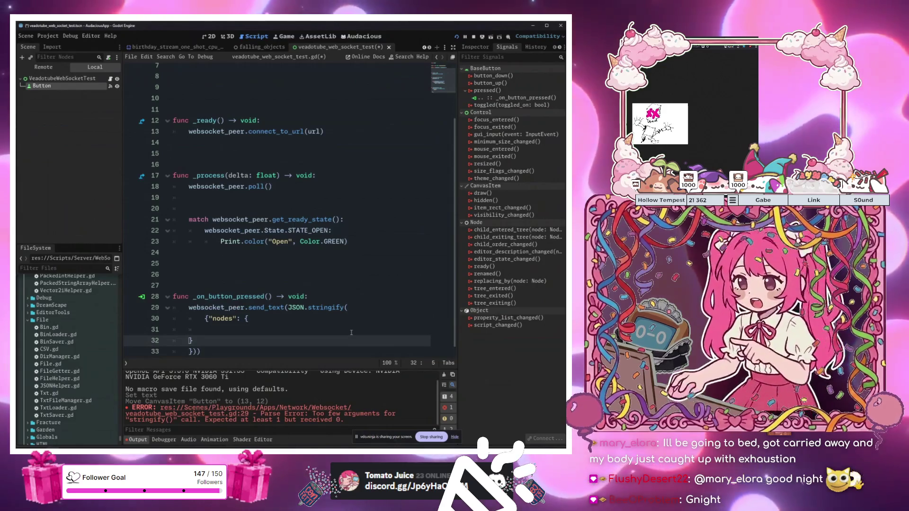
key("ctrl+z")
key("ctrl+z")
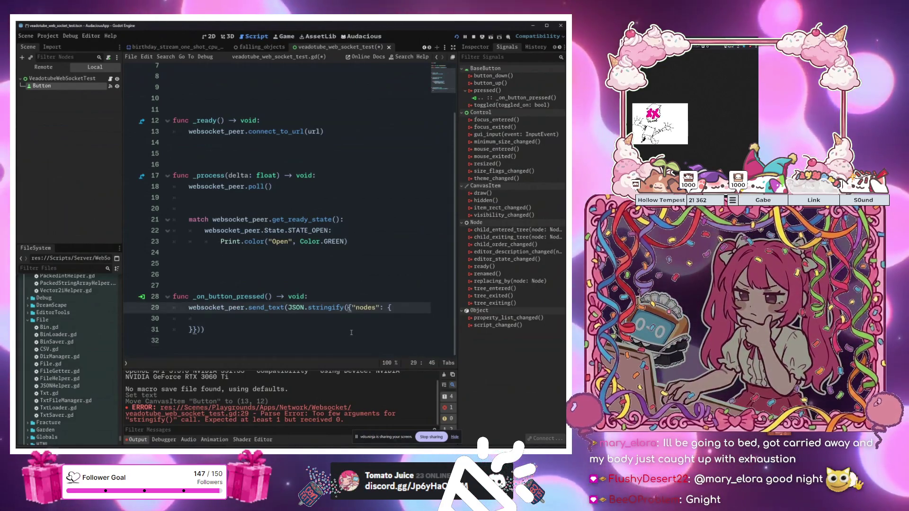
key("ctrl+z")
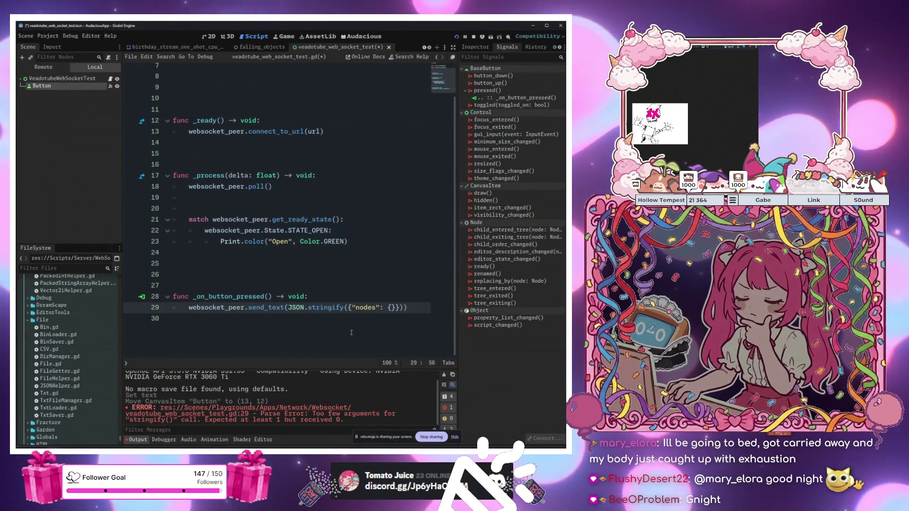
Fill the nodes braces with {"event": "test"}, save the script, and run the scene.
key("alt+Tab")
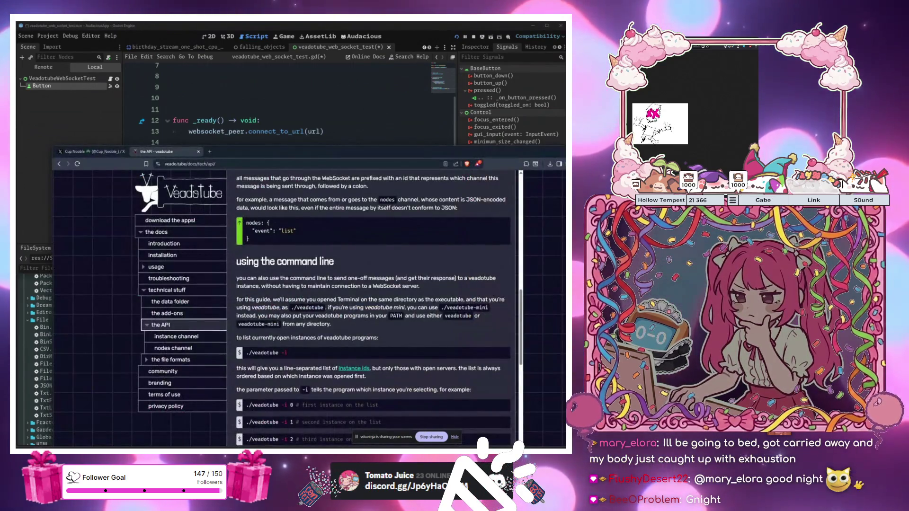
key("alt+Tab")
left_click(359, 197)
left_click(392, 326)
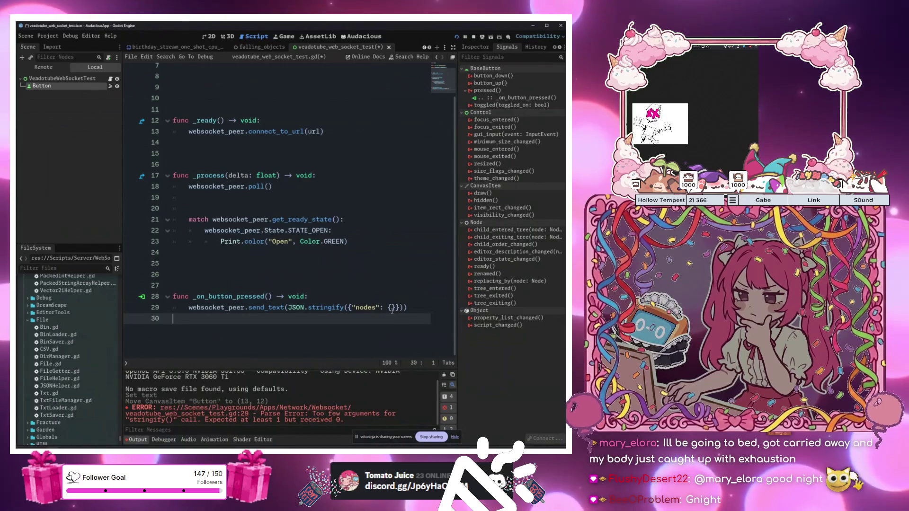
left_click(392, 307)
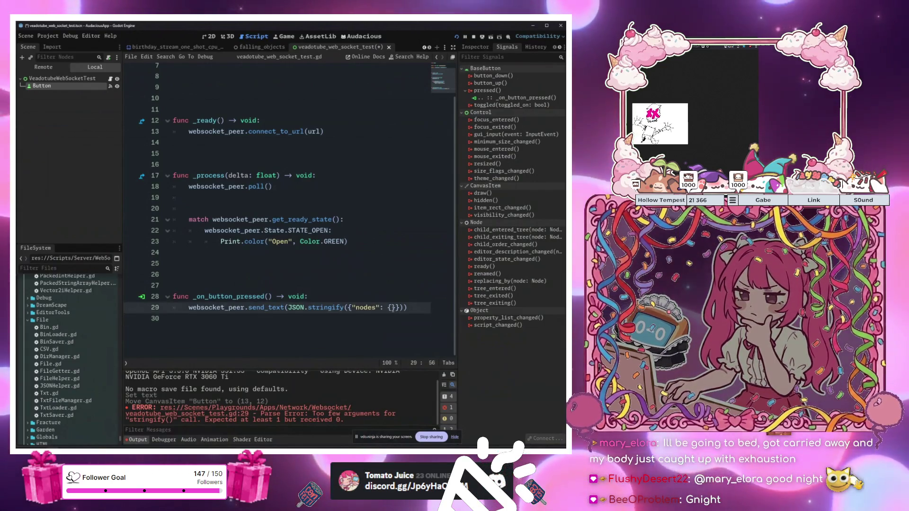
type("\"event:")
scroll(392, 309, "up", 1)
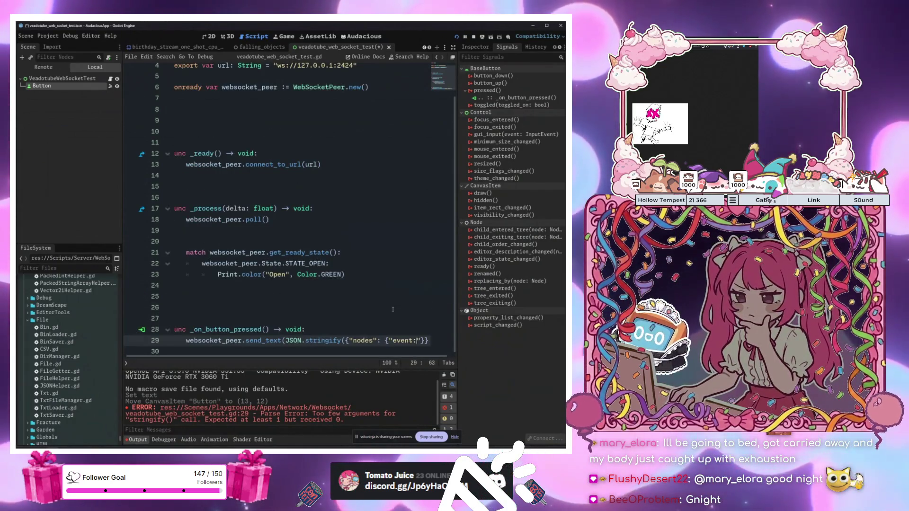
type("\"})")
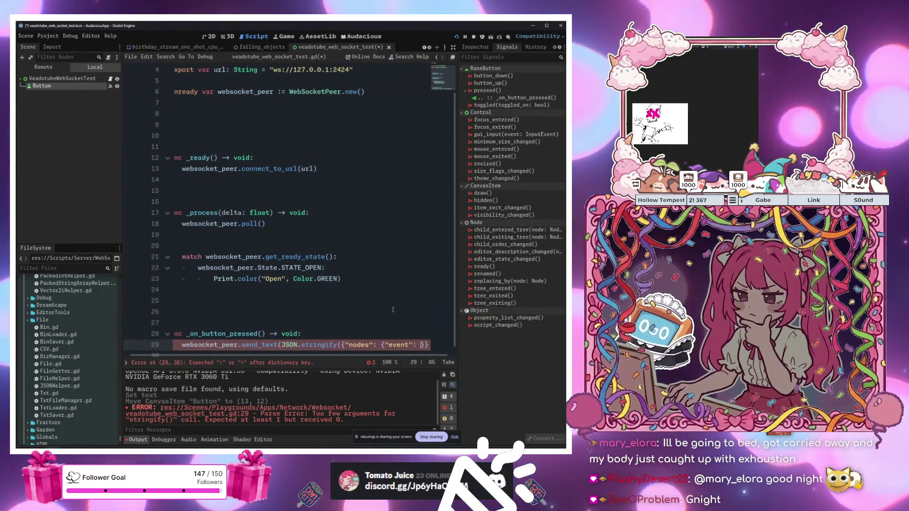
type(": \"test")
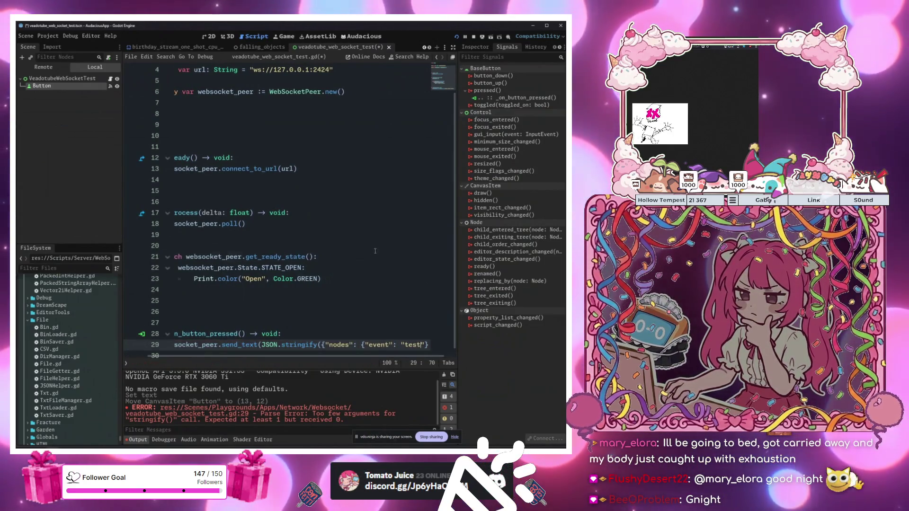
key("Up")
key("Up")
key("Up")
scroll(393, 310, "up", 1)
key("ctrl+s")
key("alt+Tab")
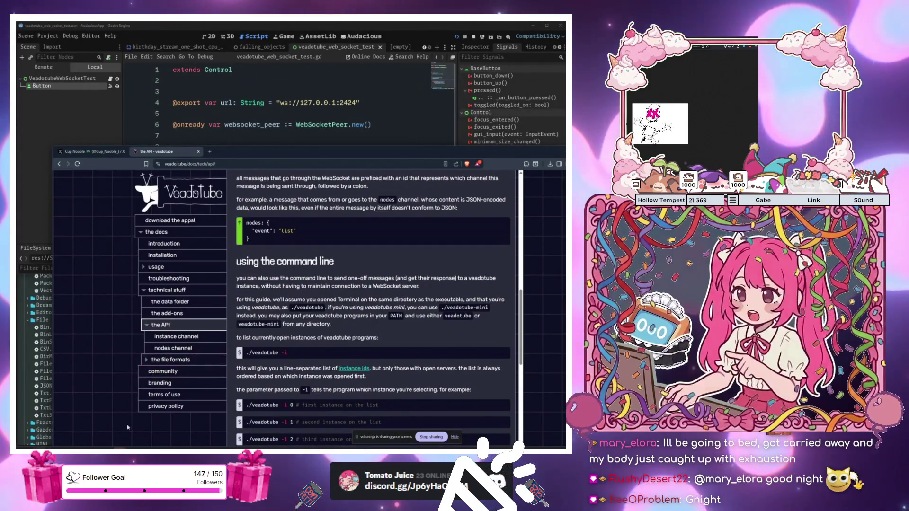
Move the test window aside and open the debugger Errors showing the 'ready_state != STATE_OPEN' send failure.
mouse_move(93, 445)
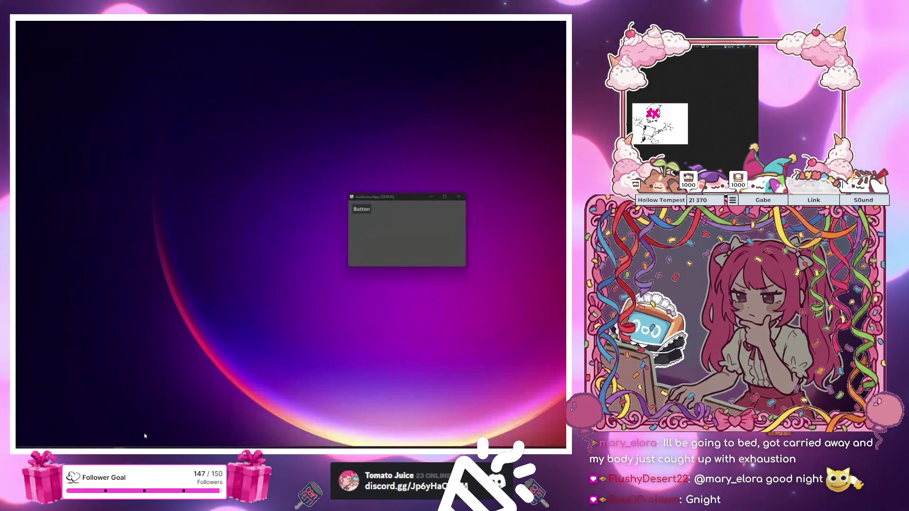
left_click(145, 437)
left_click_drag(523, 124, 293, 150)
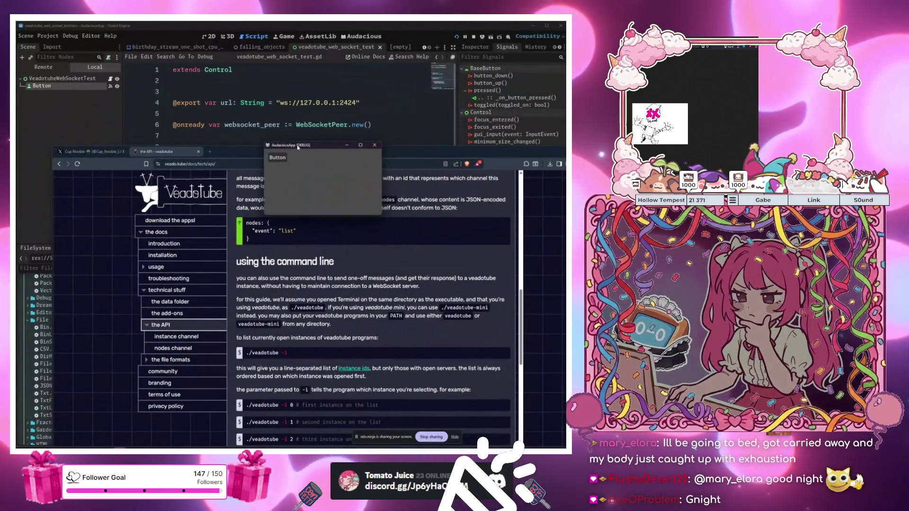
key("alt+Tab")
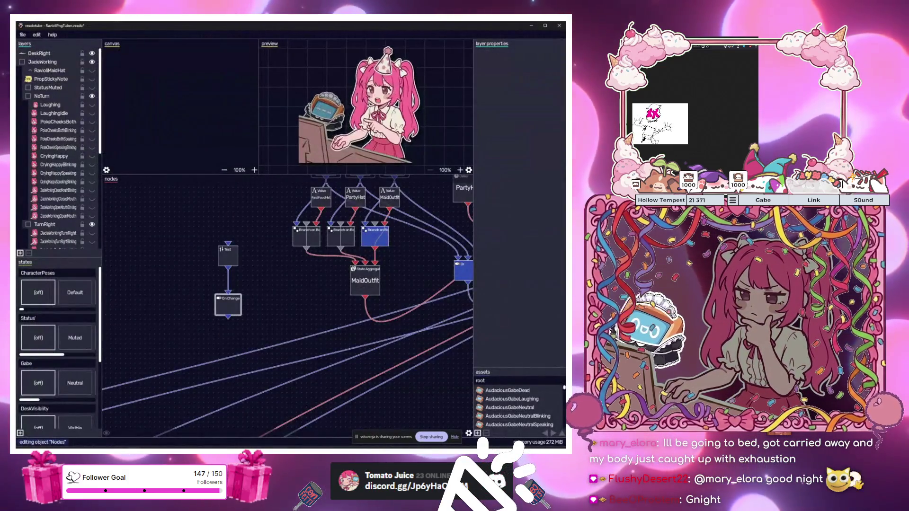
key("alt+Tab")
key("alt+Tab")
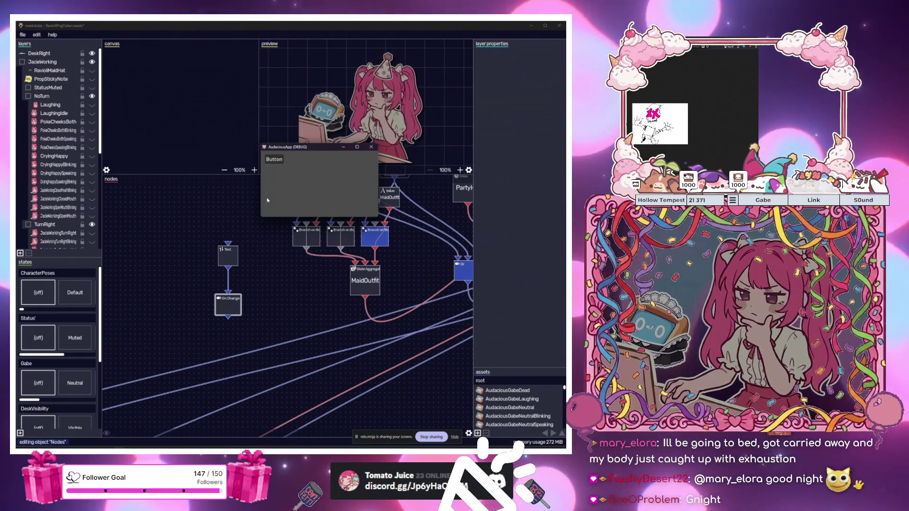
key("alt+Tab")
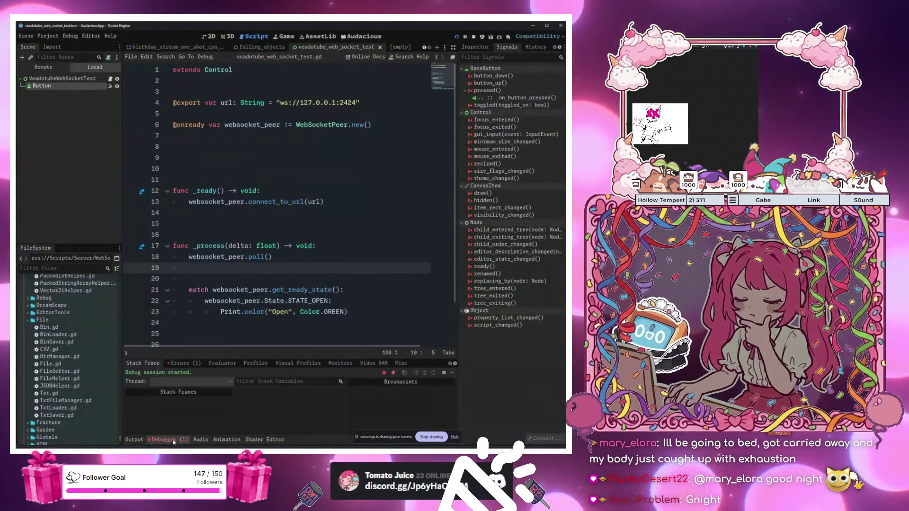
left_click(182, 366)
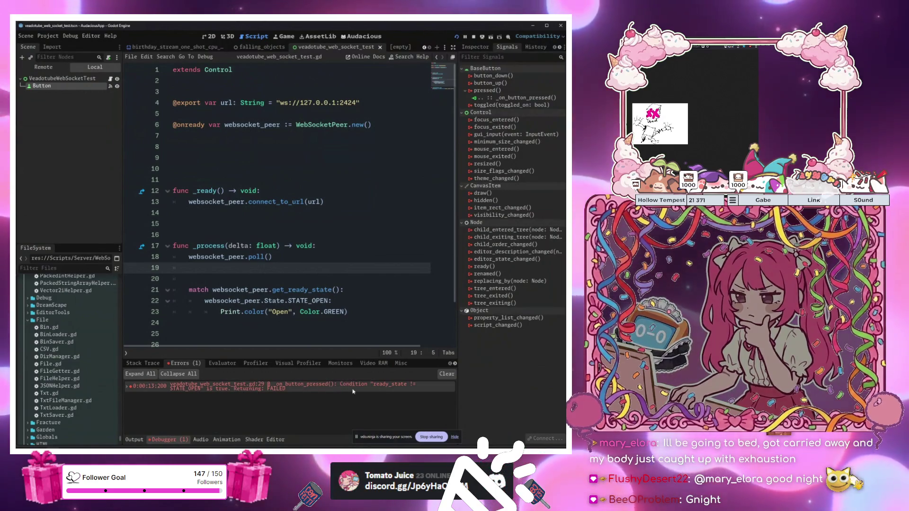
mouse_move(398, 392)
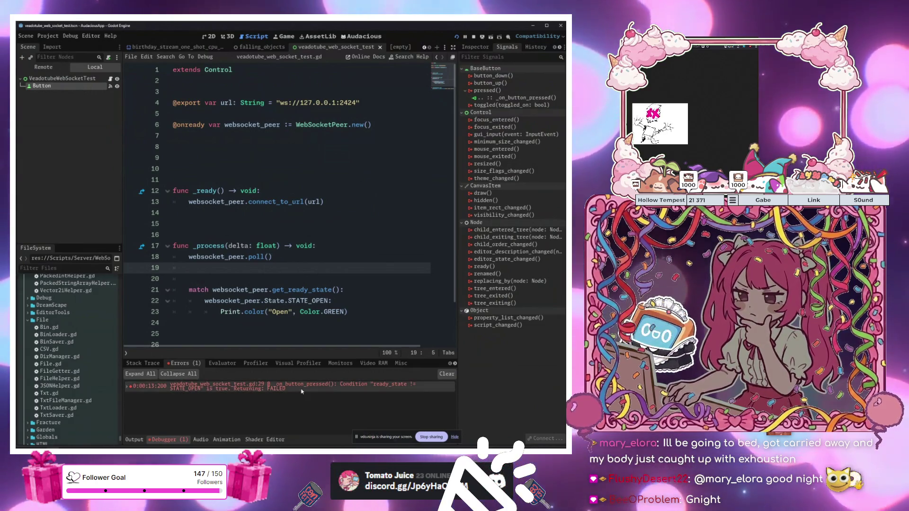
mouse_move(301, 391)
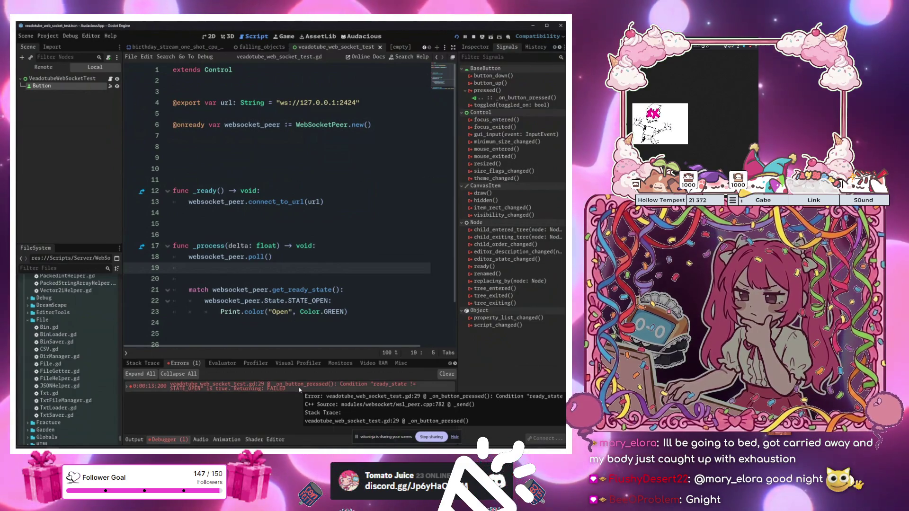
Jump from the error to line 29 and inspect the connect_to_url call to ws://127.0.0.1:2424 in _ready.
left_click(299, 388)
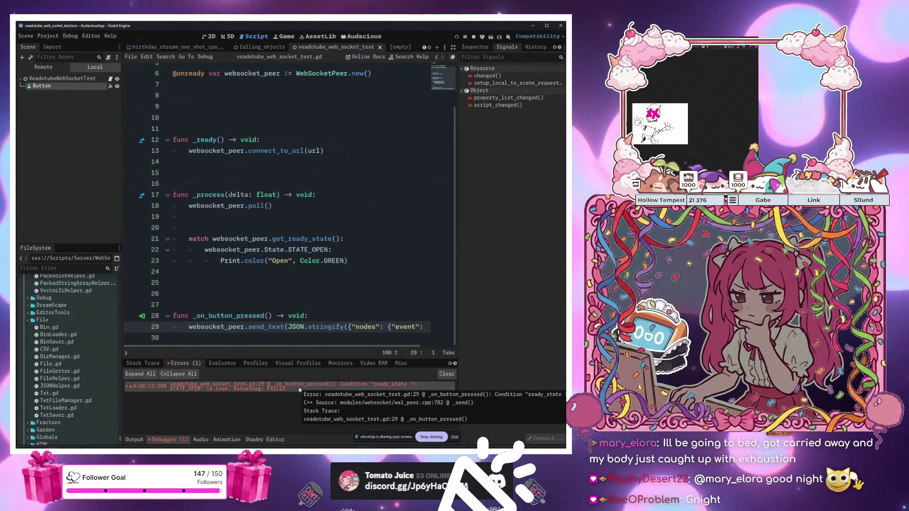
left_click(338, 140)
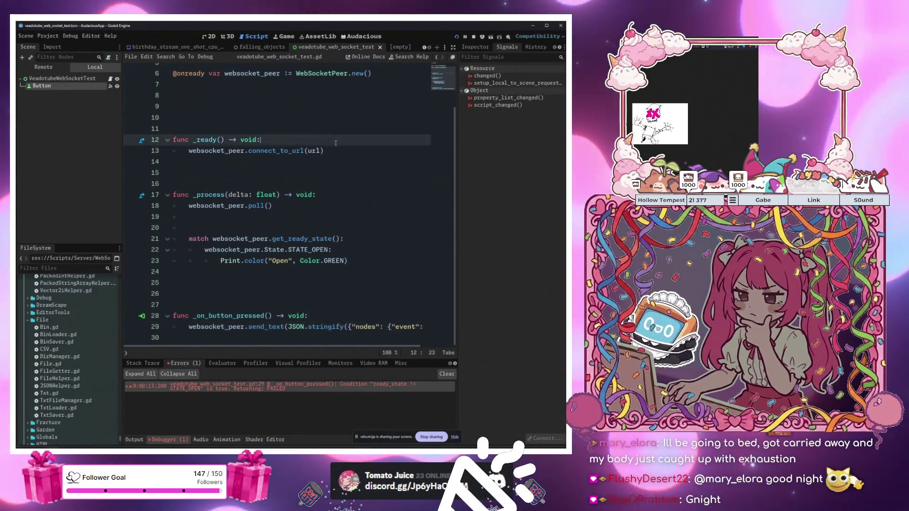
left_click(339, 150)
mouse_move(286, 149)
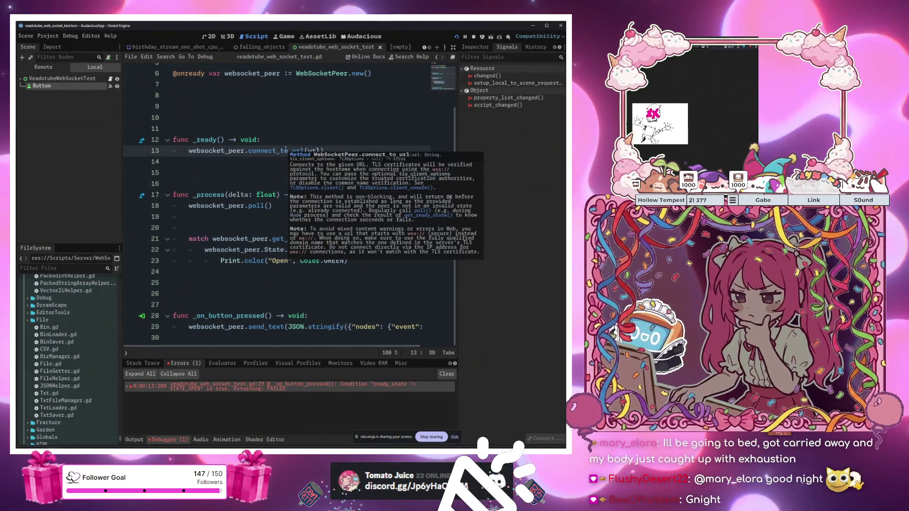
scroll(286, 149, "up", 2)
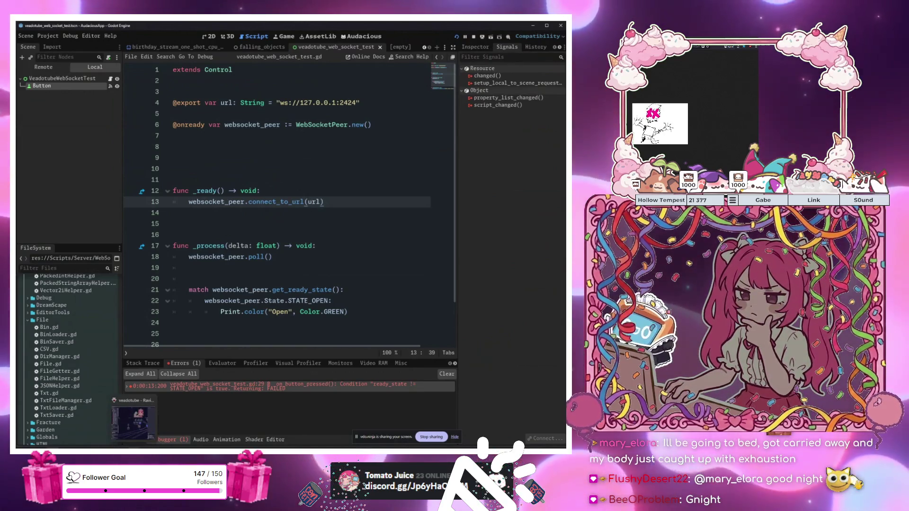
left_click(288, 192)
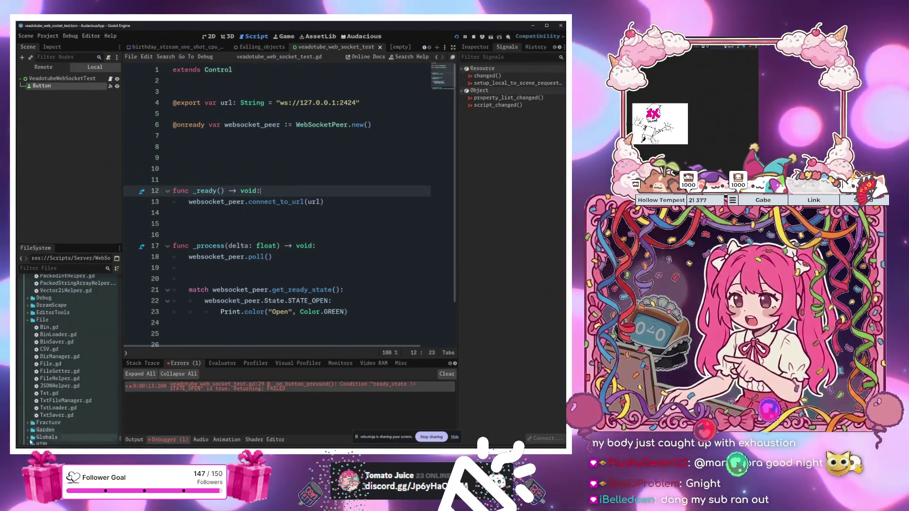
key("super")
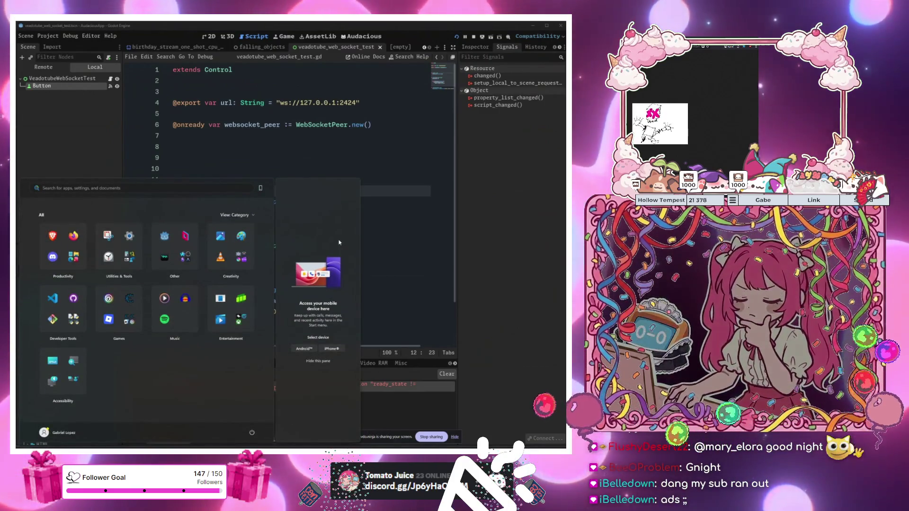
Search 'veado' in Start, open veadotube.exe's folder, and open a terminal there.
type("veado")
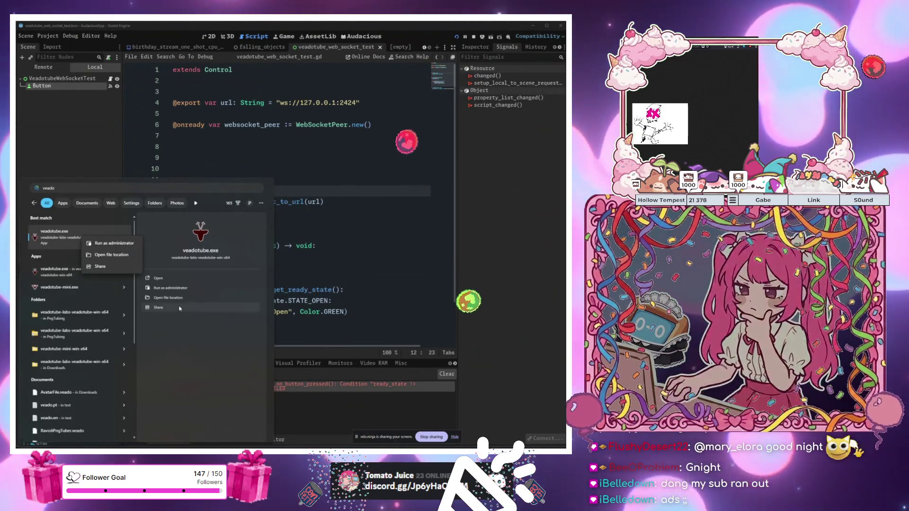
left_click(177, 301)
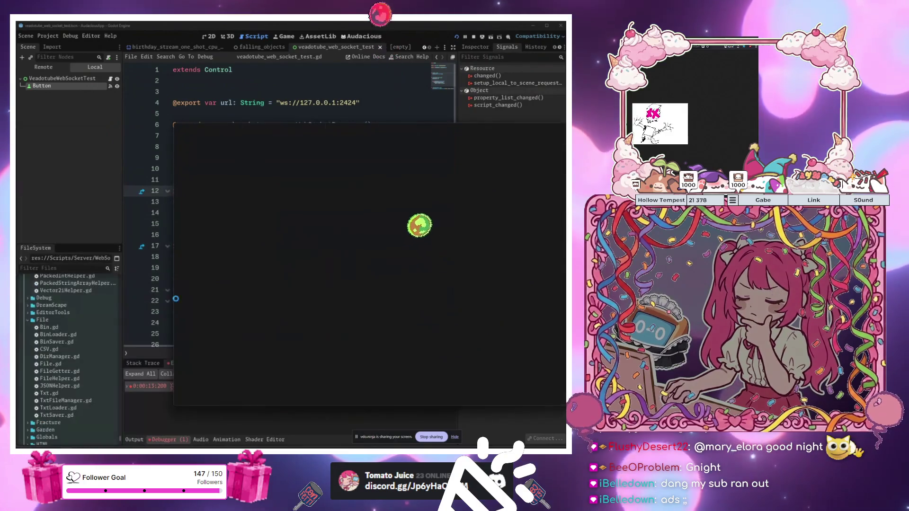
right_click(374, 305)
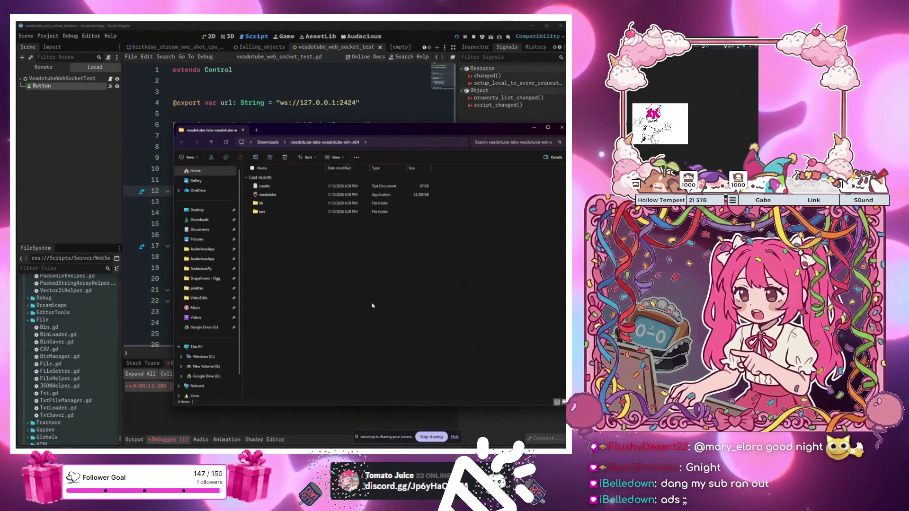
left_click(400, 374)
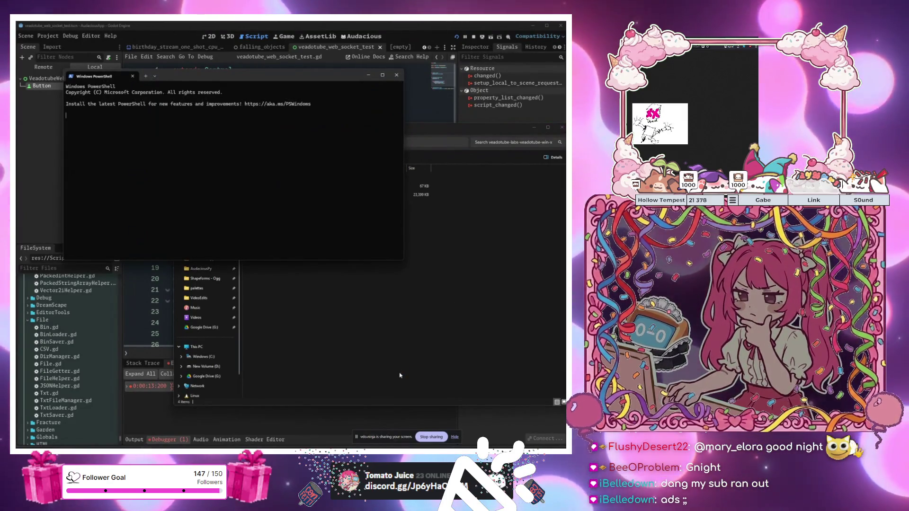
Run ./veadotube -i 0 nodes boolean test in PowerShell, then switch to the veadotube node editor.
mouse_move(284, 79)
left_mouse_down()
mouse_move(549, 132)
mouse_move(474, 104)
left_mouse_up()
mouse_move(110, 447)
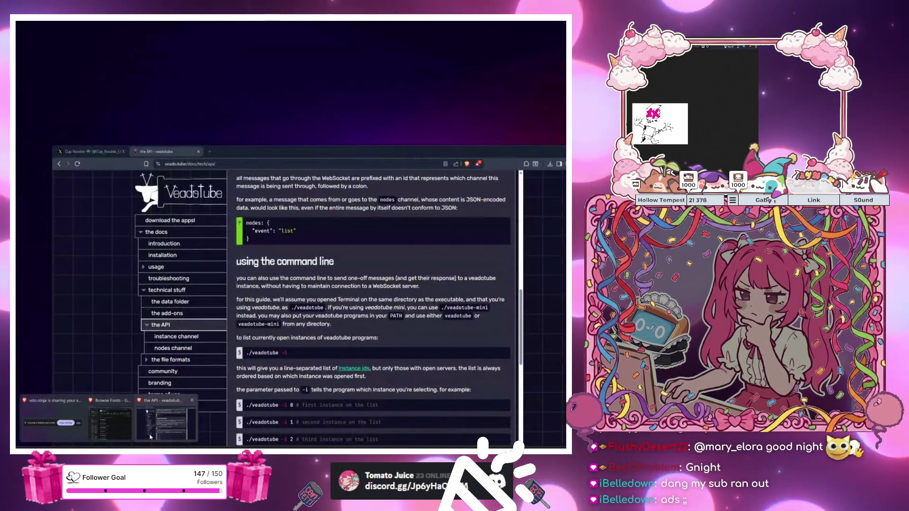
left_click(148, 440)
scroll(323, 377, "down", 5)
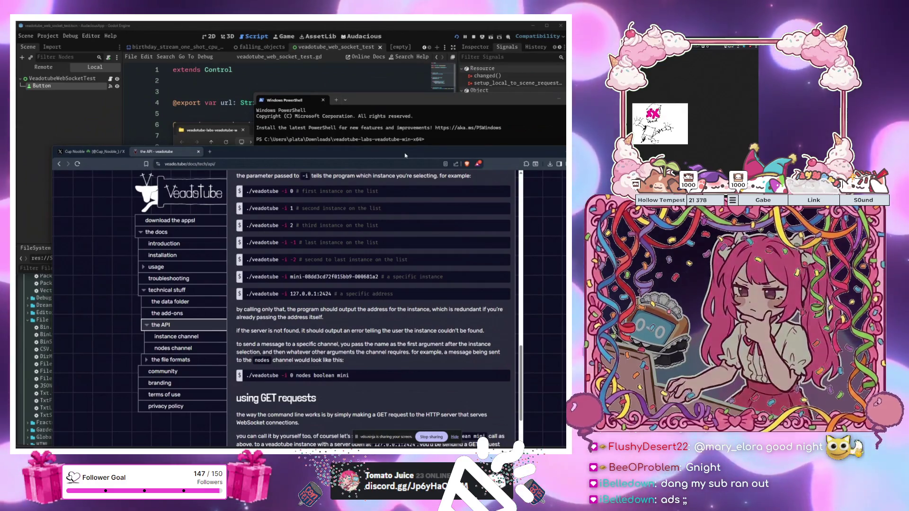
left_click(455, 141)
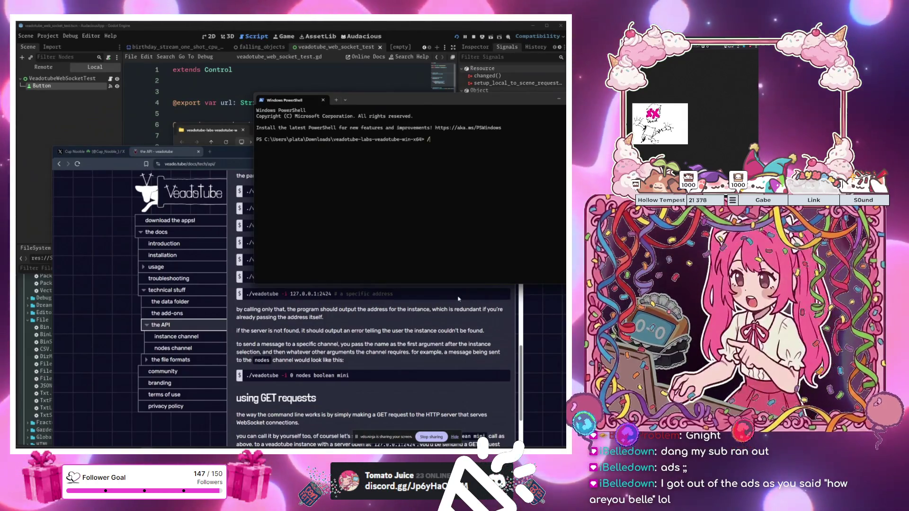
type("veadotu")
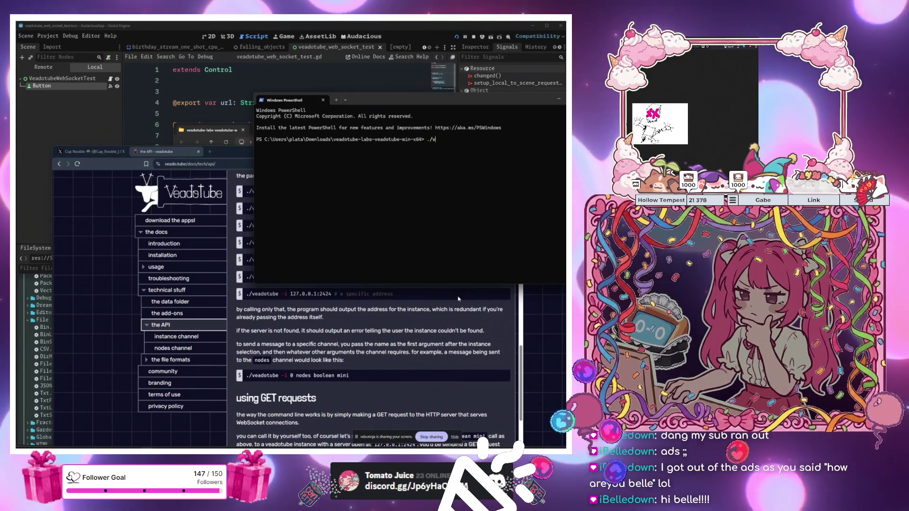
type("be -")
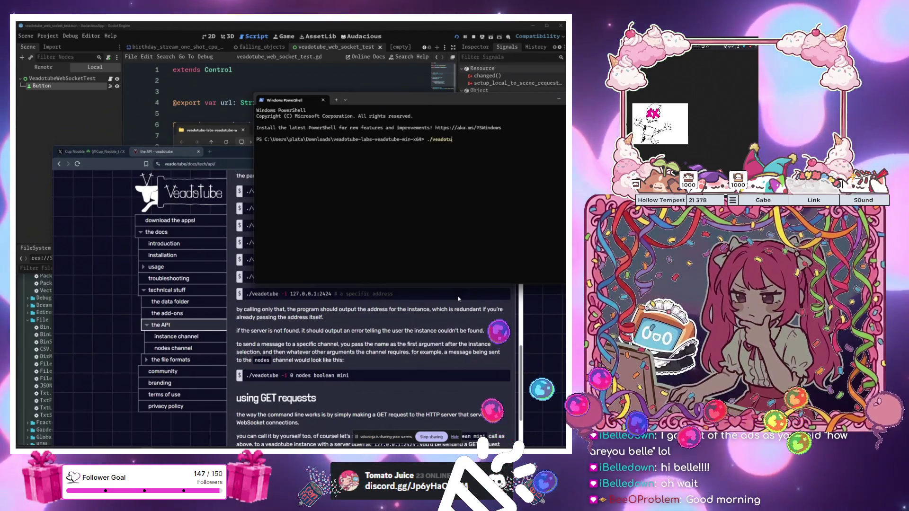
type("i 0 ")
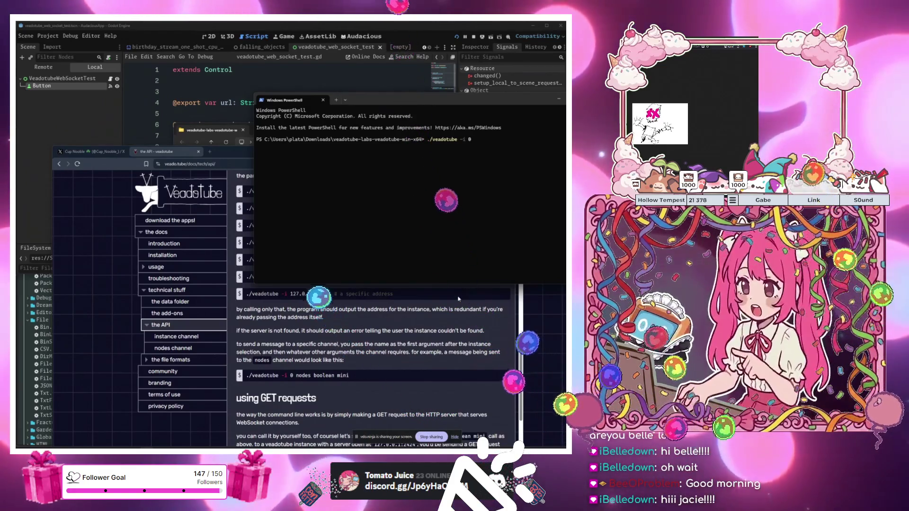
type("nodes boolean te")
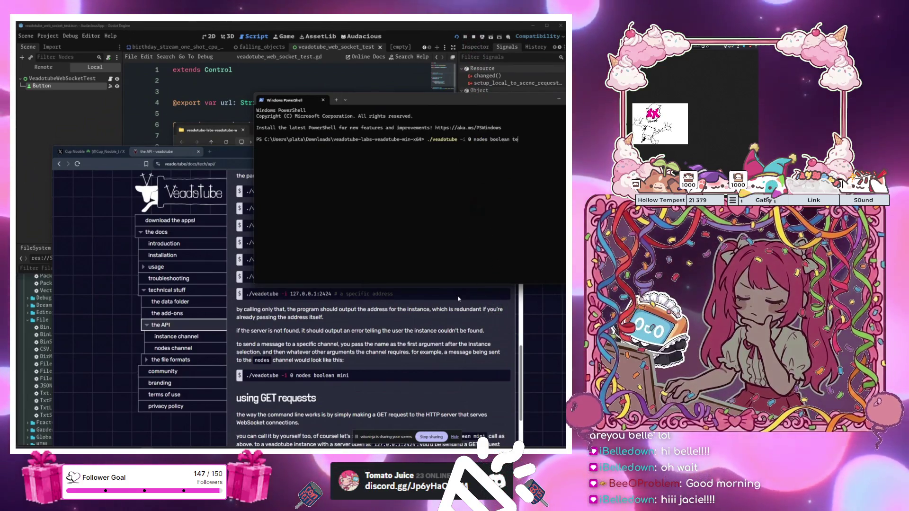
type("st")
key("Return")
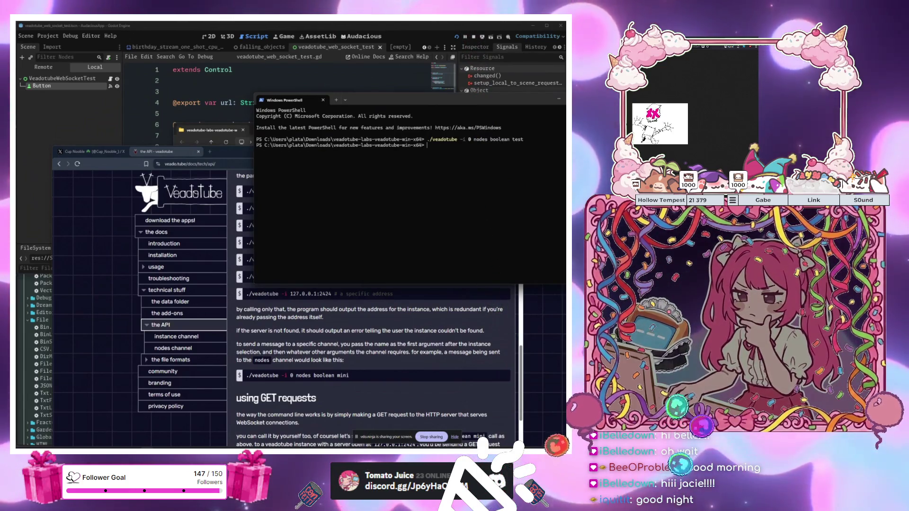
key("alt+Tab")
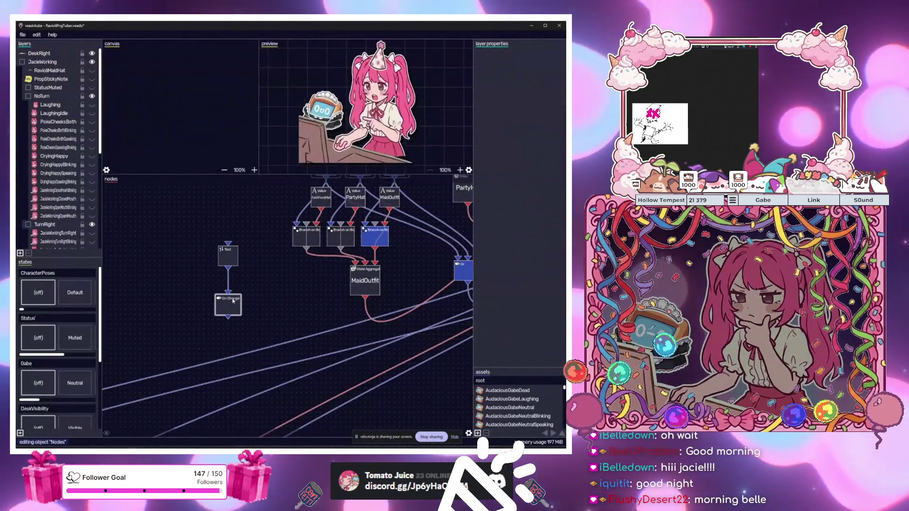
Confirm the node is named 'Test' and rerun the command as ./veadotube -i 0 nodes boolean Test.
left_click_drag(233, 301, 279, 298)
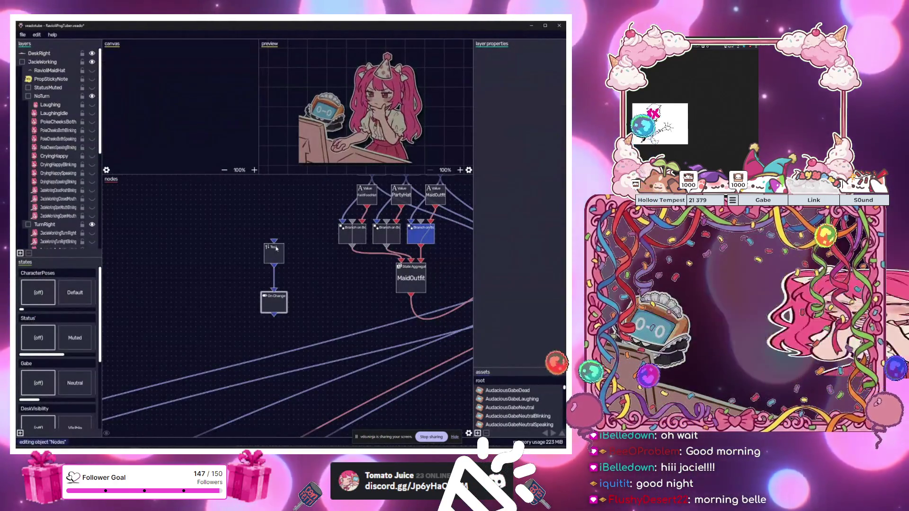
right_click(276, 248)
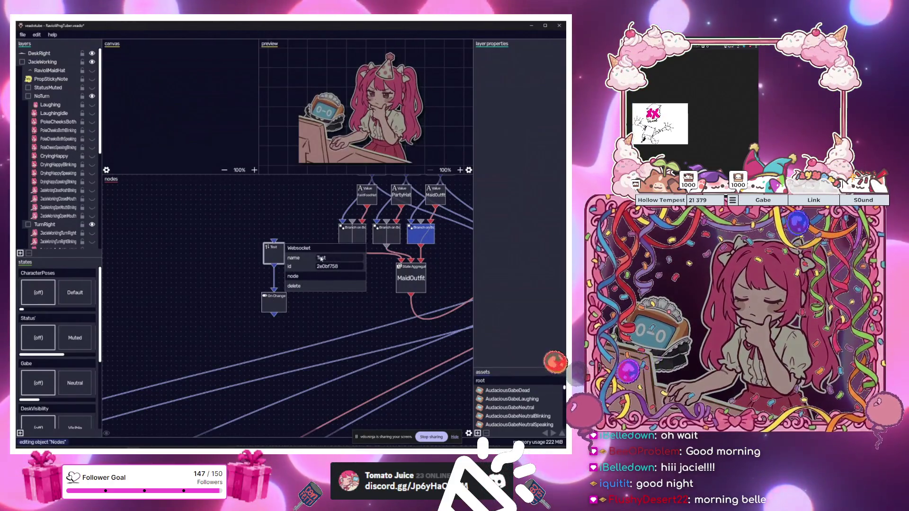
key("alt+Tab")
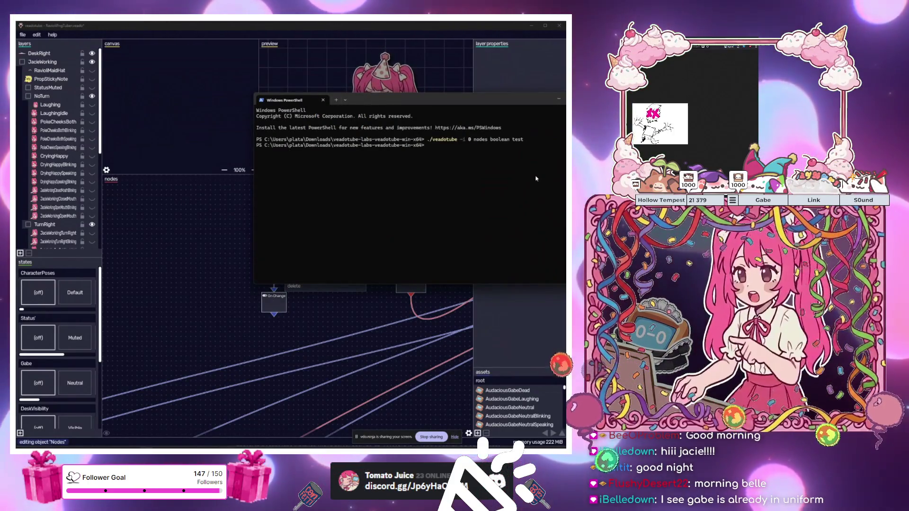
key("Return")
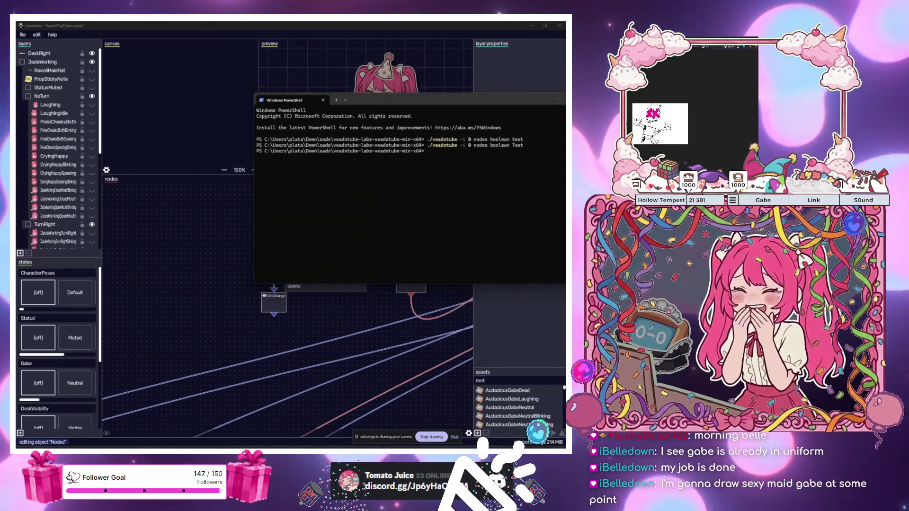
Bring the veadotube docs browser over the terminal and clear the stray text selection.
mouse_move(156, 431)
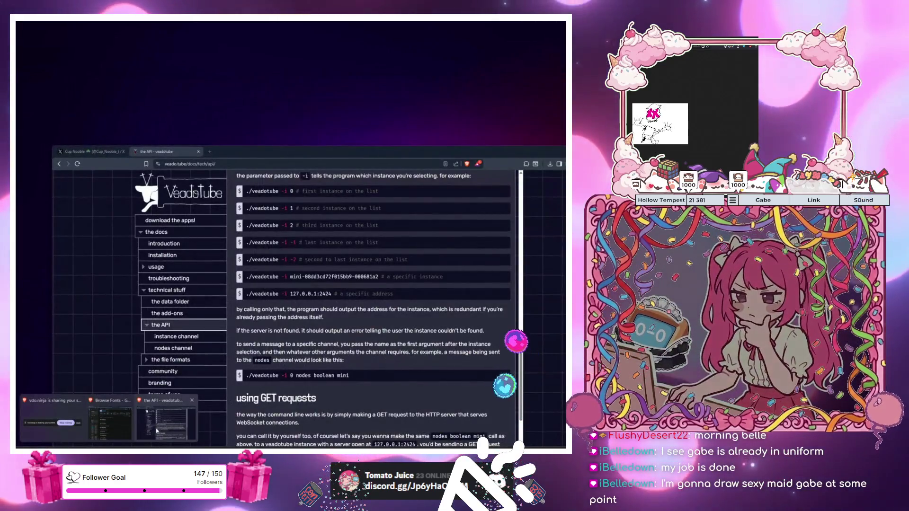
left_click(157, 431)
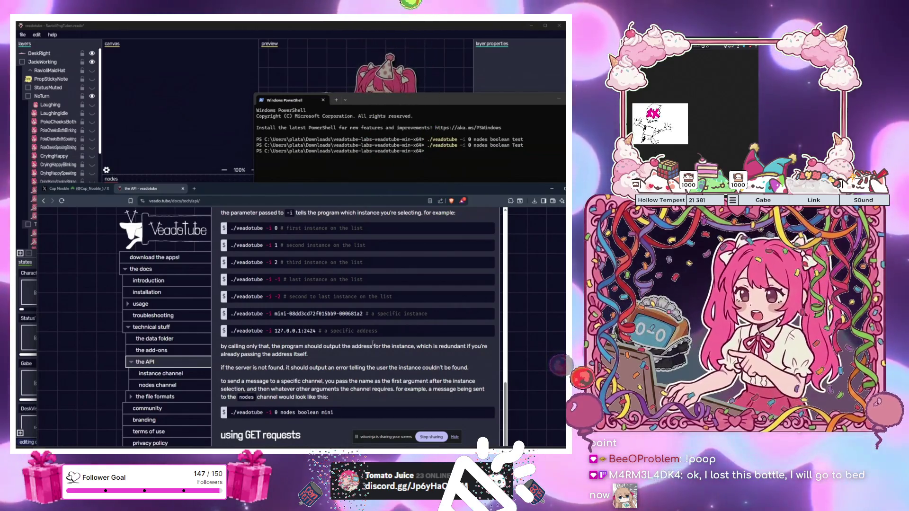
scroll(372, 343, "down", 3)
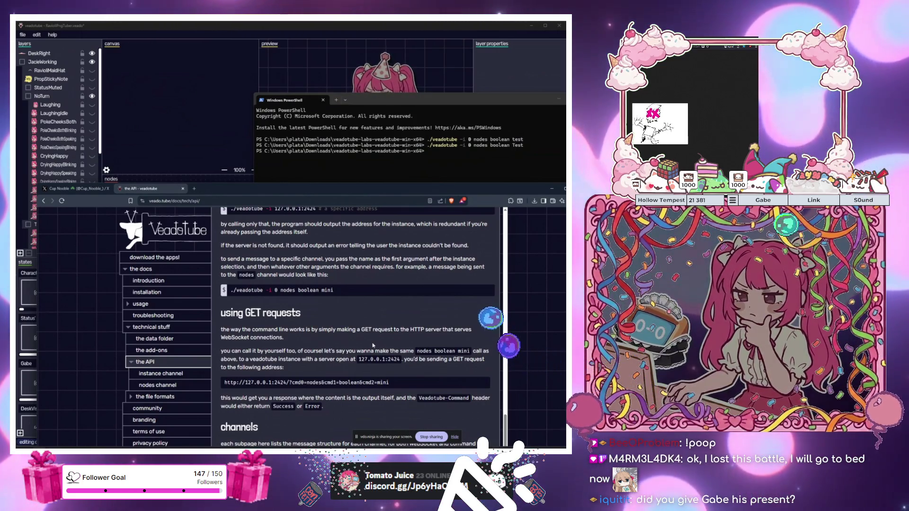
left_click_drag(284, 188, 271, 103)
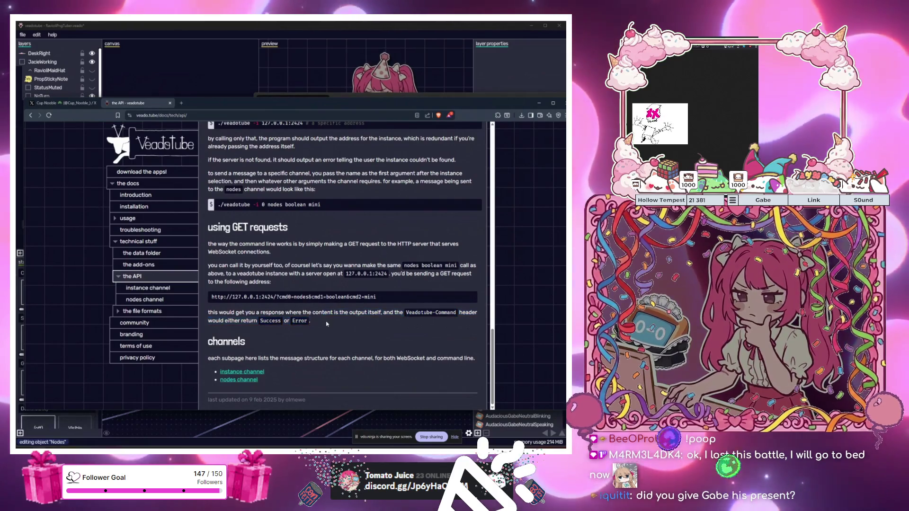
left_click(327, 324)
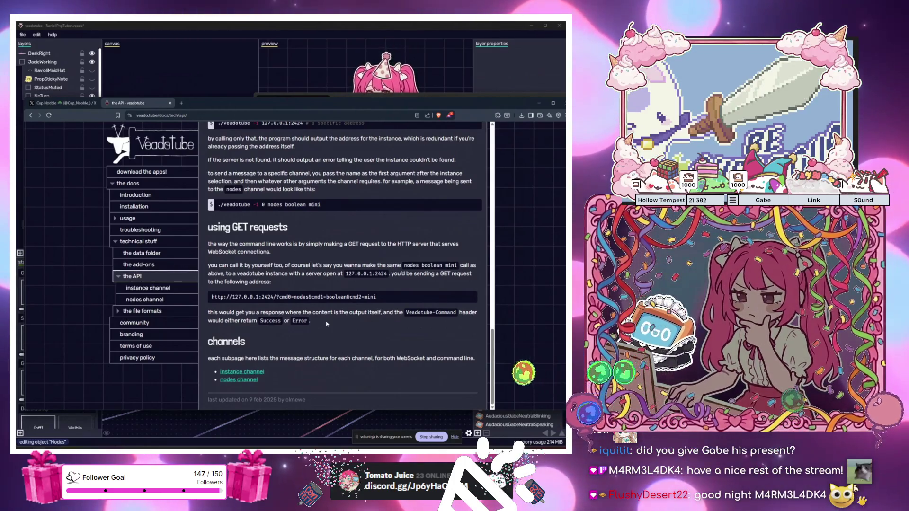
Open the nodes channel docs link in a new tab and switch to it.
left_click_drag(265, 372, 219, 372)
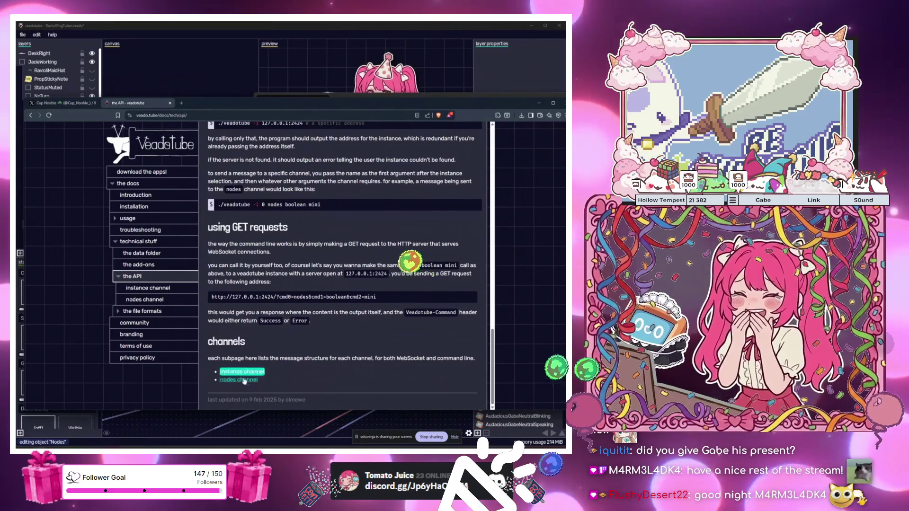
right_click(240, 383)
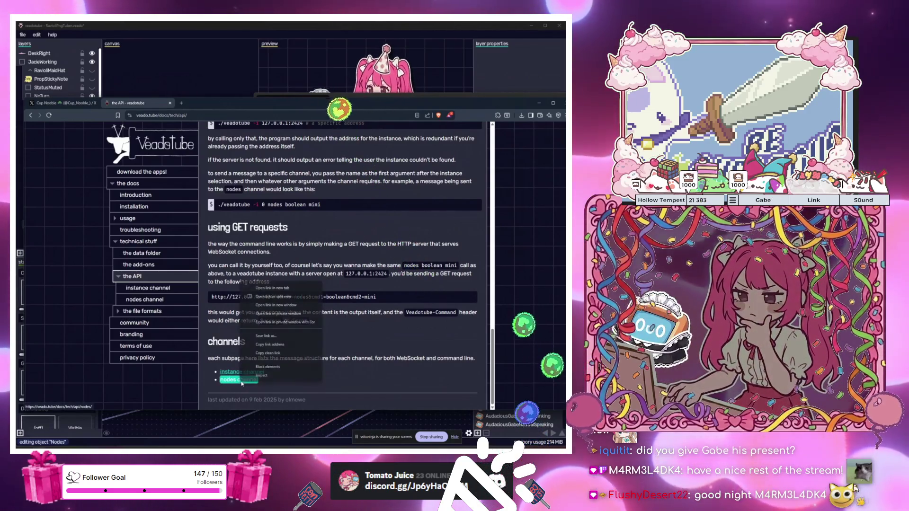
left_click(260, 292)
left_click(198, 103)
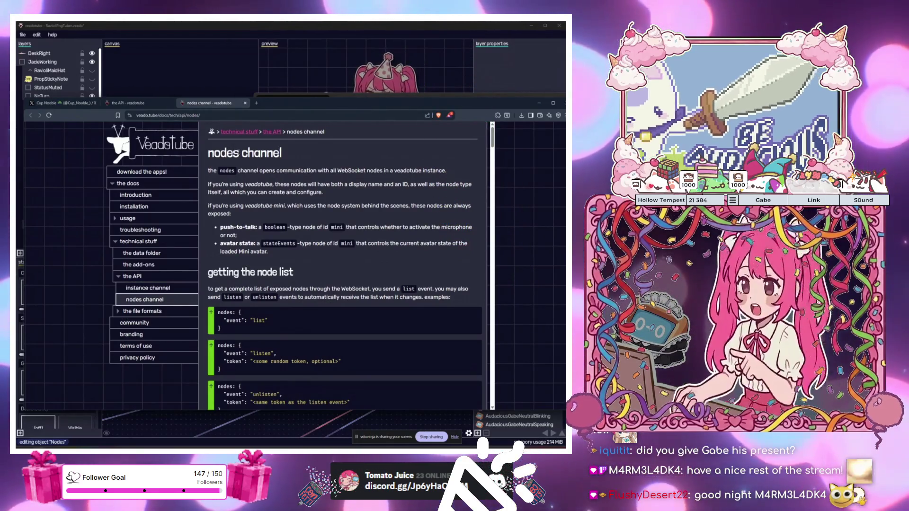
Scroll past the node events to the boolean nodes' WebSocket get and set-to-true examples.
scroll(306, 194, "down", 4)
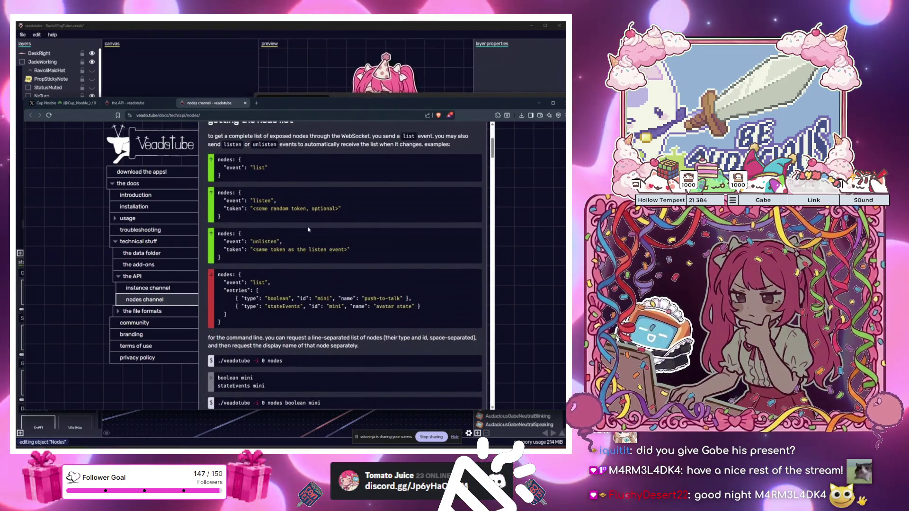
scroll(315, 251, "up", 3)
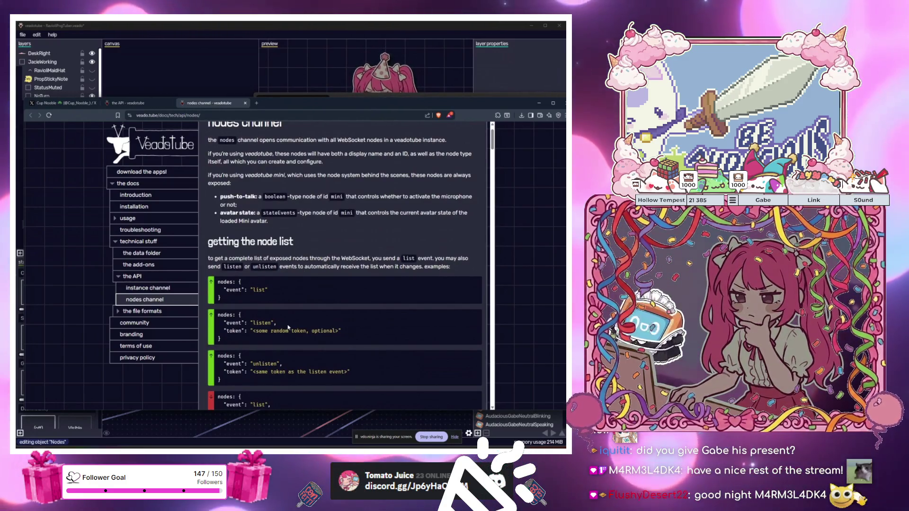
scroll(280, 348, "down", 2)
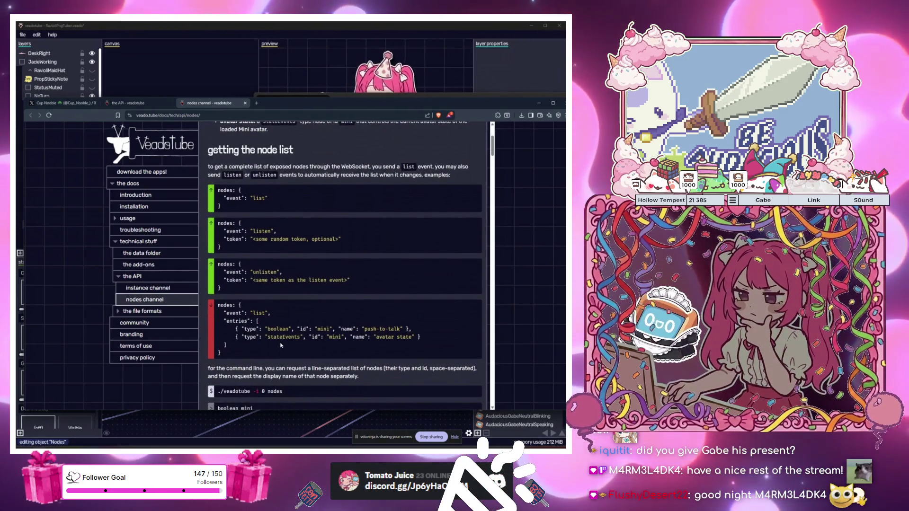
scroll(281, 335, "down", 5)
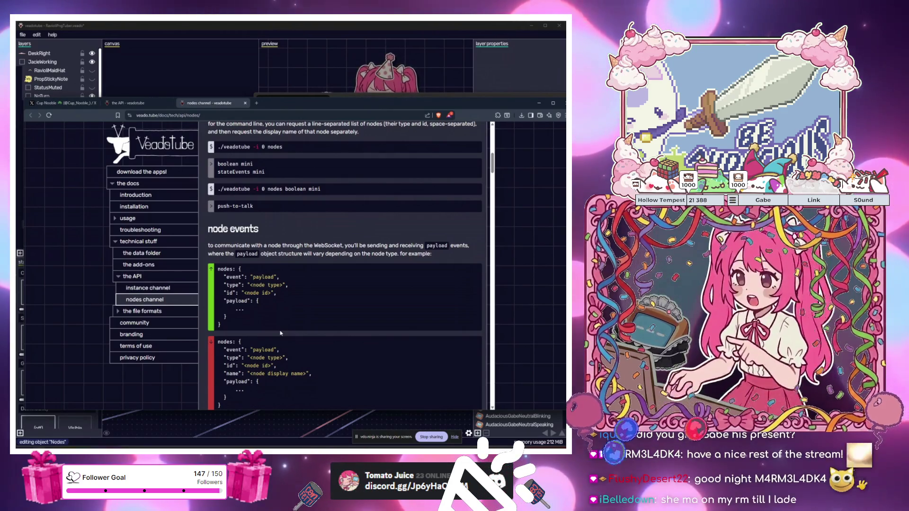
scroll(280, 333, "down", 5)
scroll(280, 326, "up", 4)
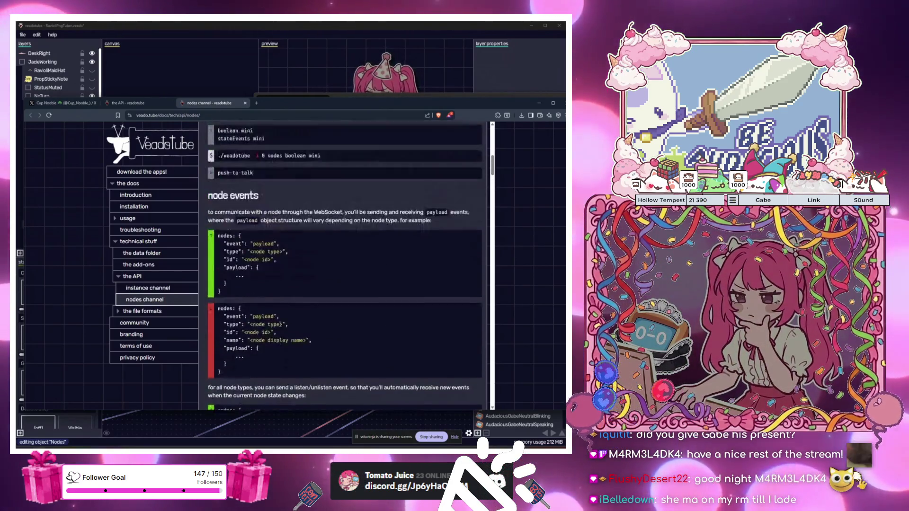
scroll(280, 327, "down", 8)
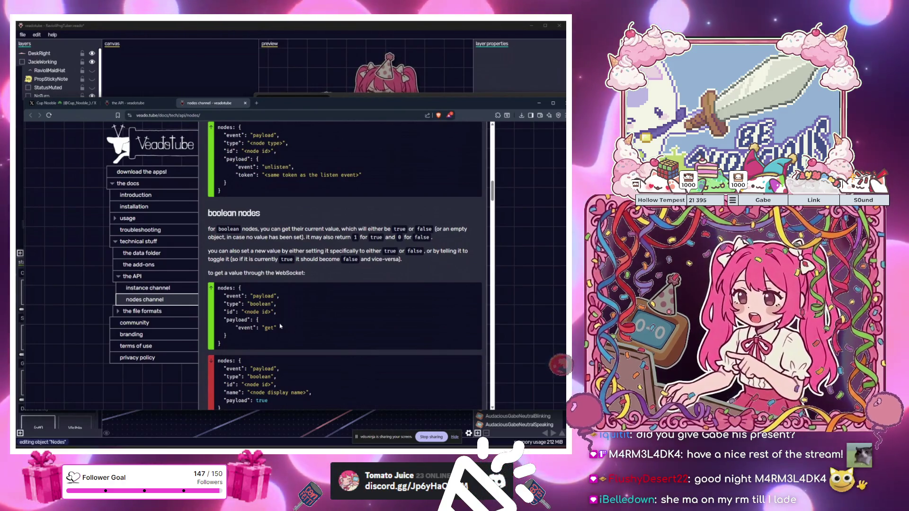
scroll(280, 325, "down", 2)
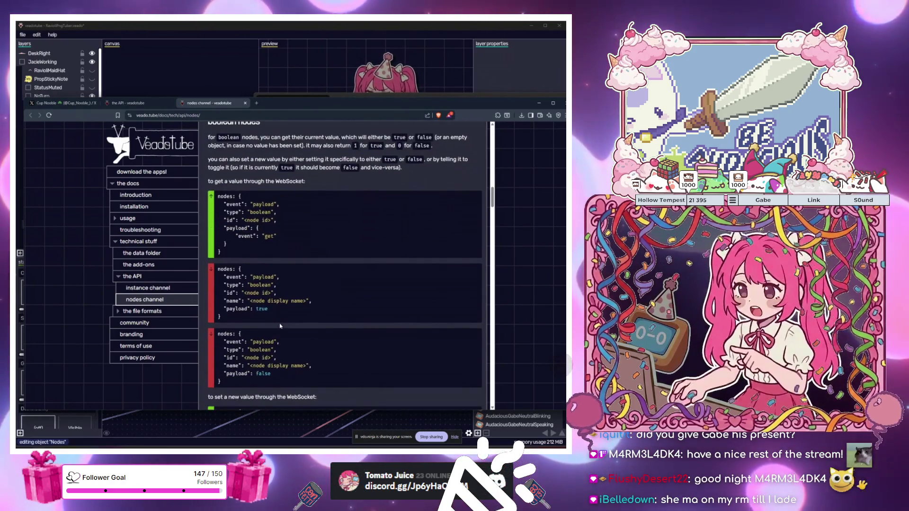
scroll(280, 326, "down", 3)
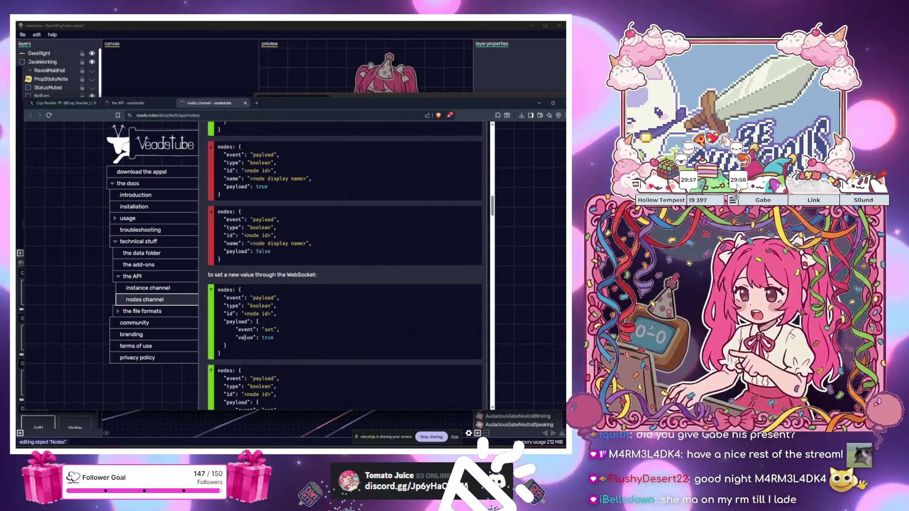
Scroll to the boolean command-line get, set 0/1, toggle and clear examples, then raise PowerShell.
scroll(248, 335, "down", 2)
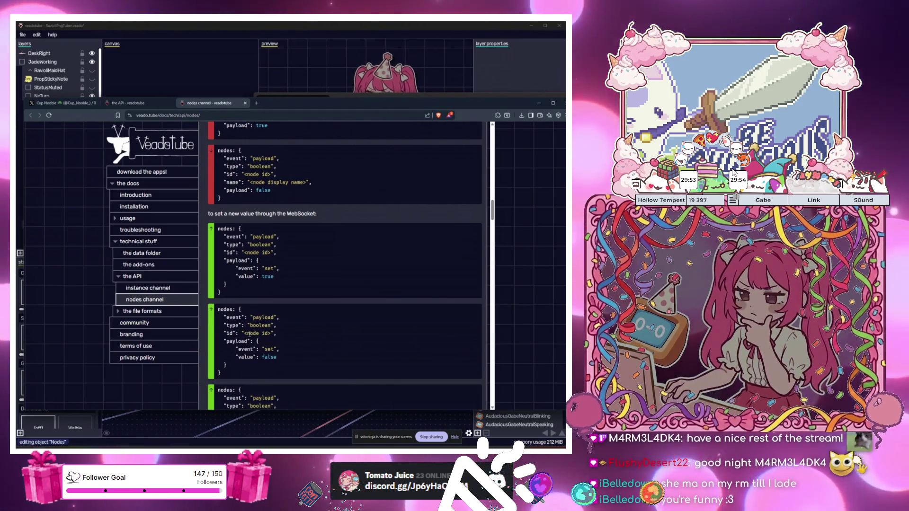
scroll(248, 334, "down", 2)
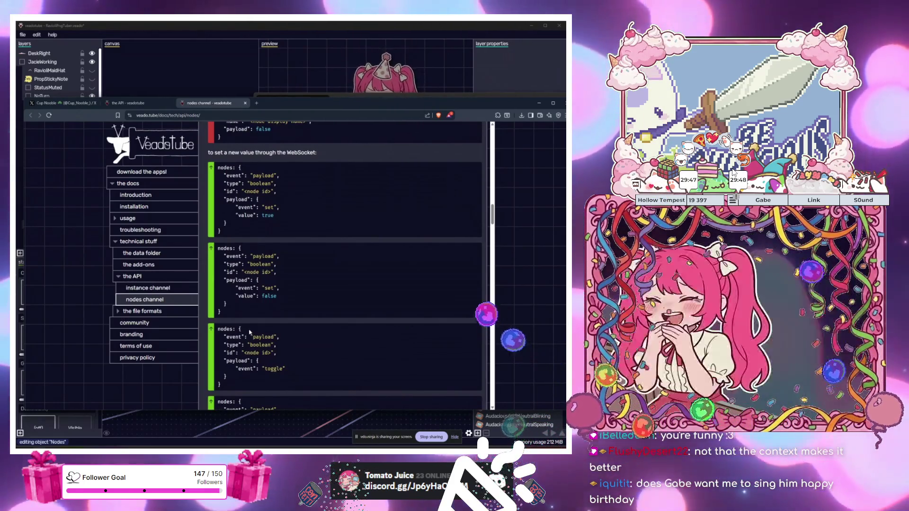
scroll(249, 333, "down", 1)
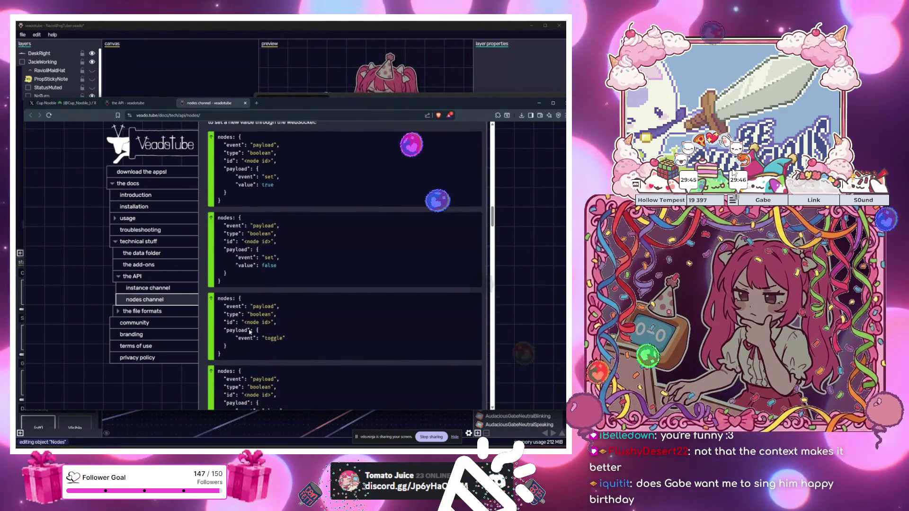
scroll(249, 330, "down", 3)
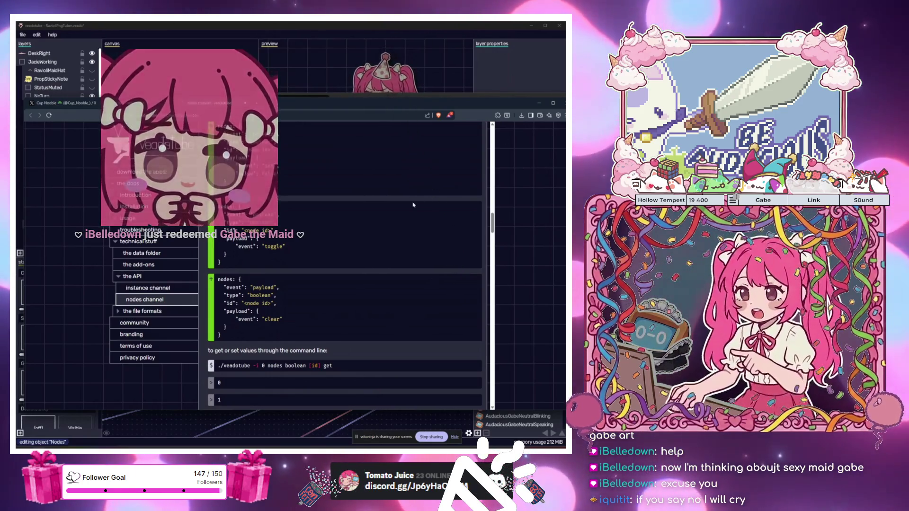
scroll(411, 202, "down", 3)
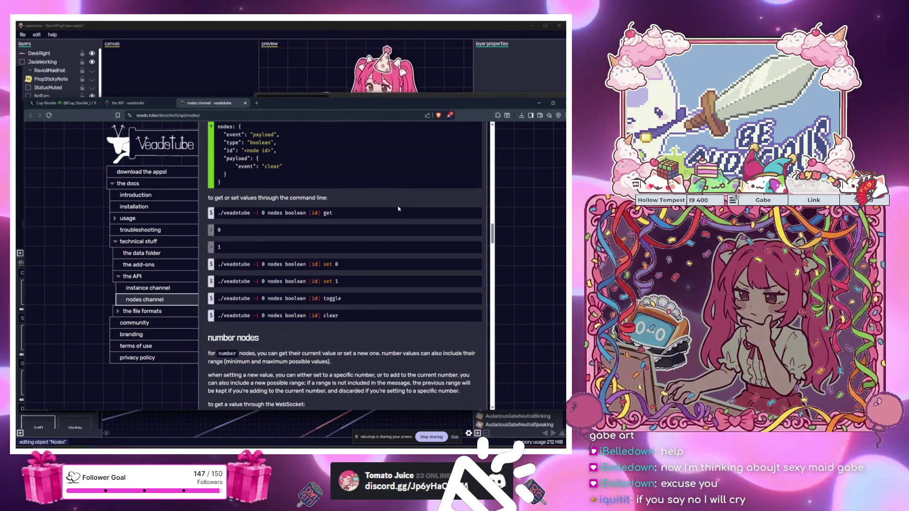
key("alt+Tab")
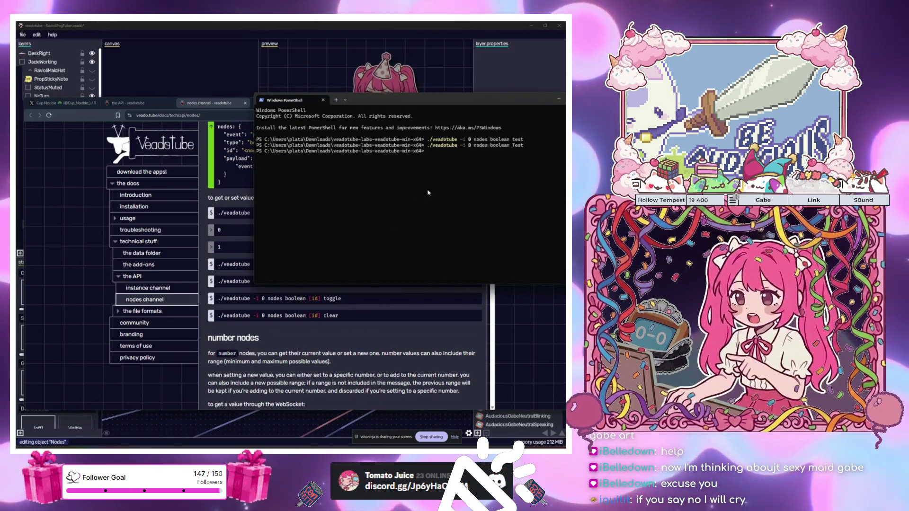
Move PowerShell off the docs' command examples and switch to the Obsidian note The List.
mouse_move(482, 102)
left_mouse_down()
mouse_move(427, 345)
mouse_move(478, 228)
mouse_move(574, 161)
left_mouse_up()
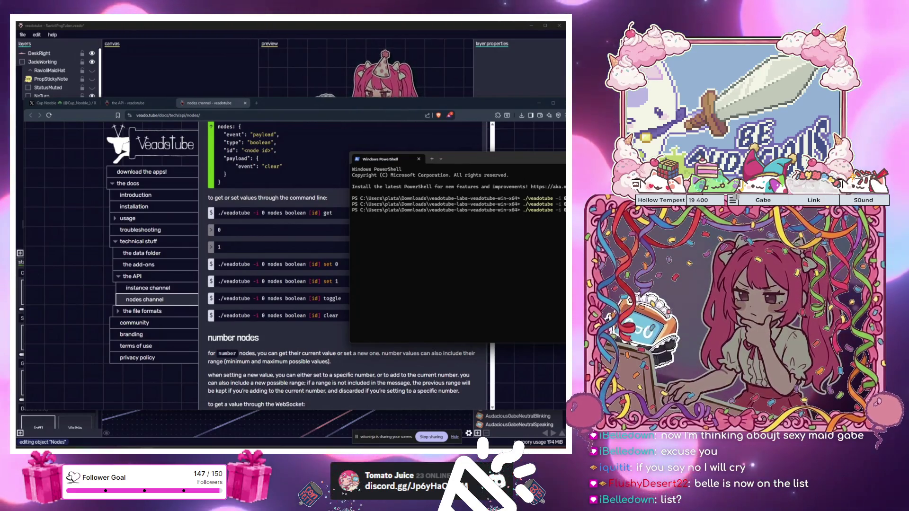
key("alt+Tab")
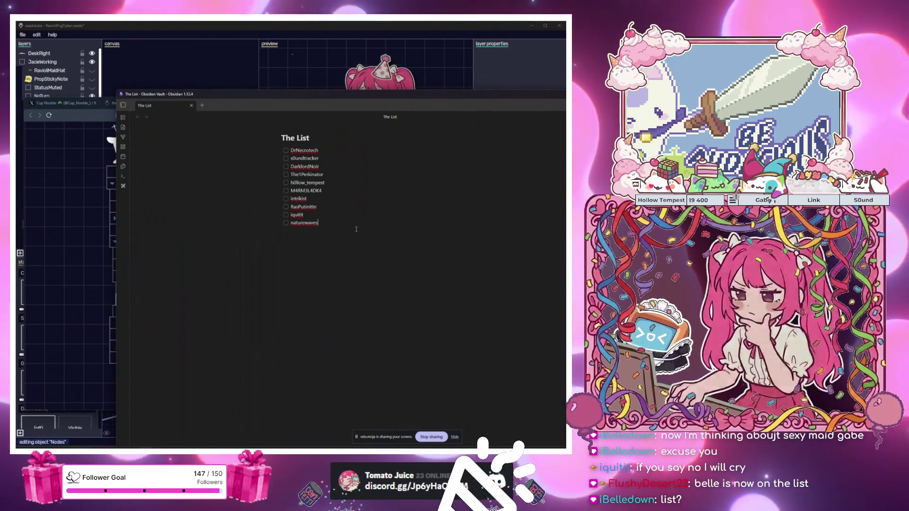
Add a chatter's name as a new checkbox in The List, then minimize Obsidian to reach veadotube.
type("iBelledown")
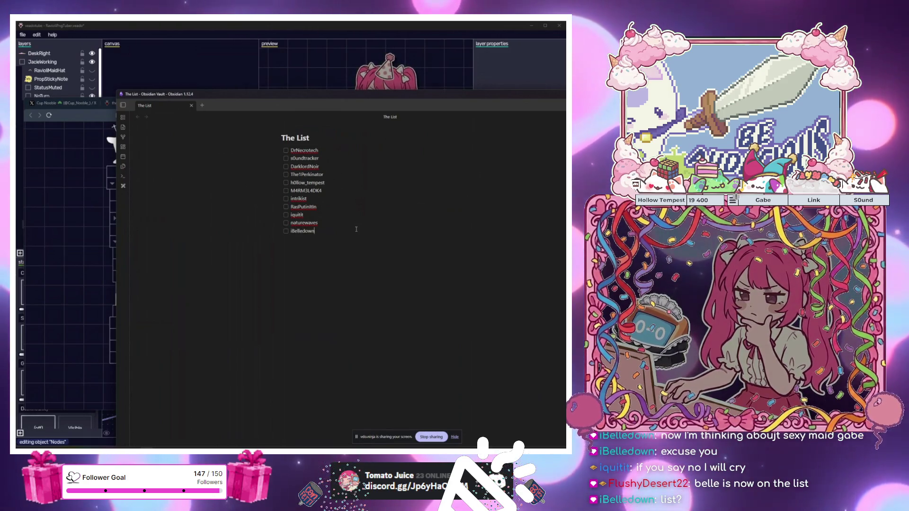
key("super+Right")
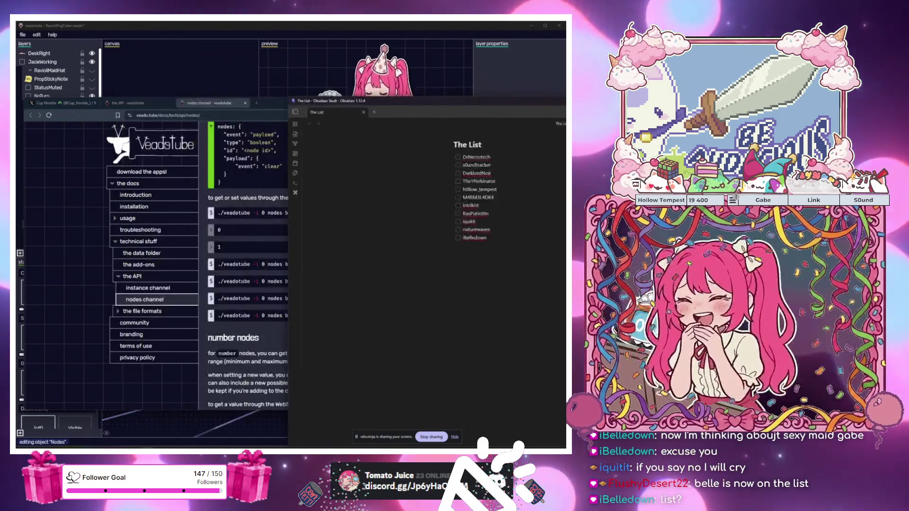
key("Escape")
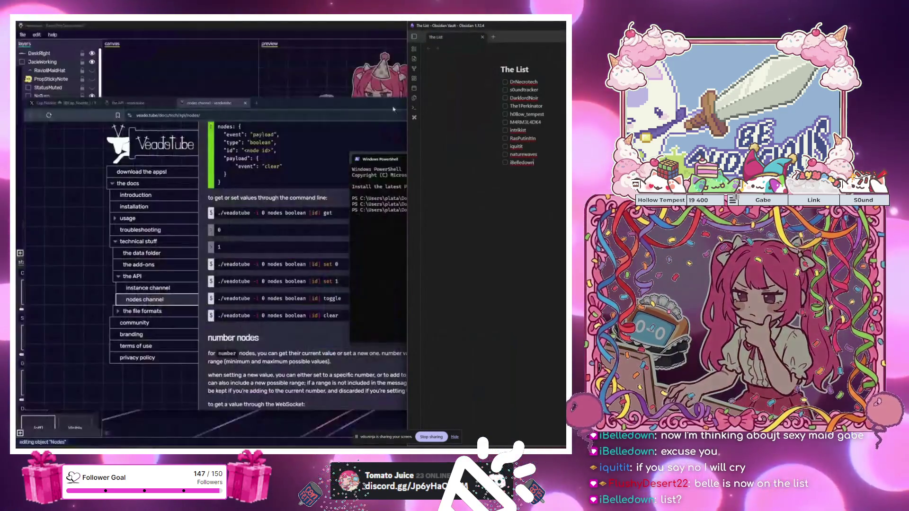
key("super+Down")
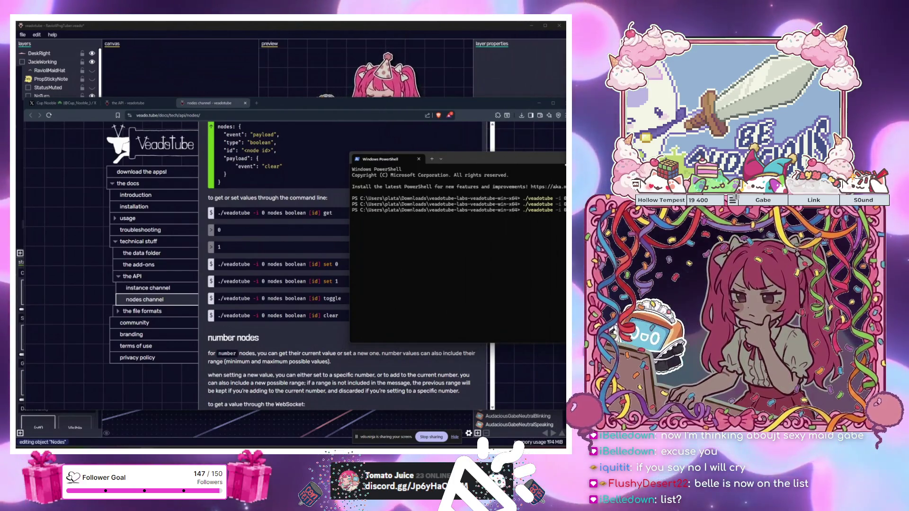
mouse_move(52, 24)
left_mouse_down()
mouse_move(53, 175)
mouse_move(53, 22)
left_mouse_up()
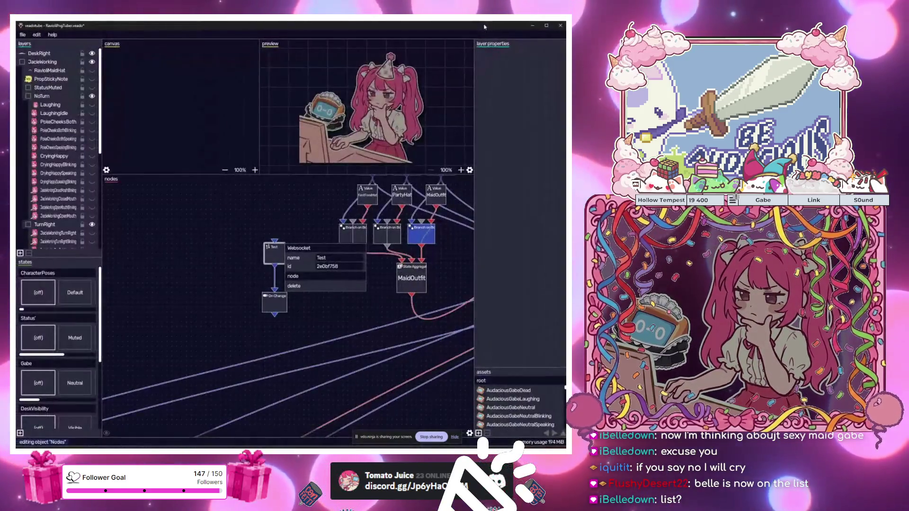
Select the full id of the Test WebSocket node, then return to Godot.
double_click(343, 267)
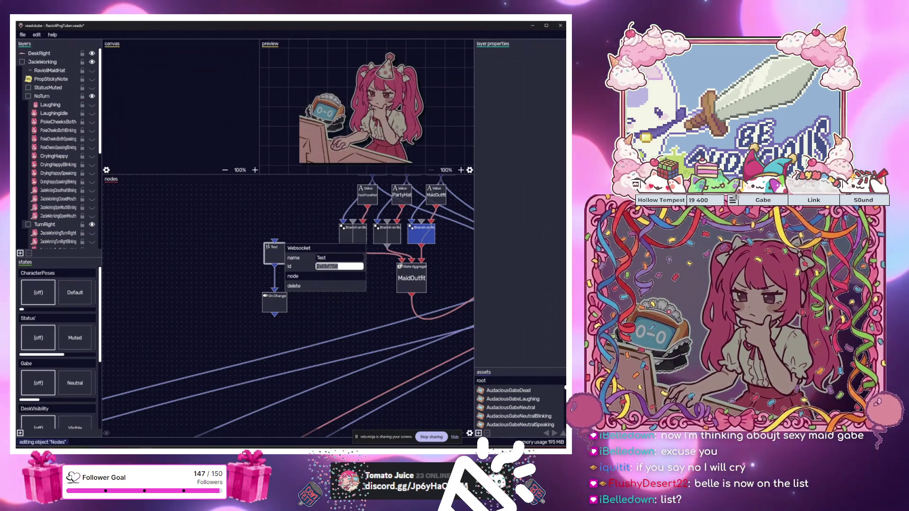
key("alt+Tab")
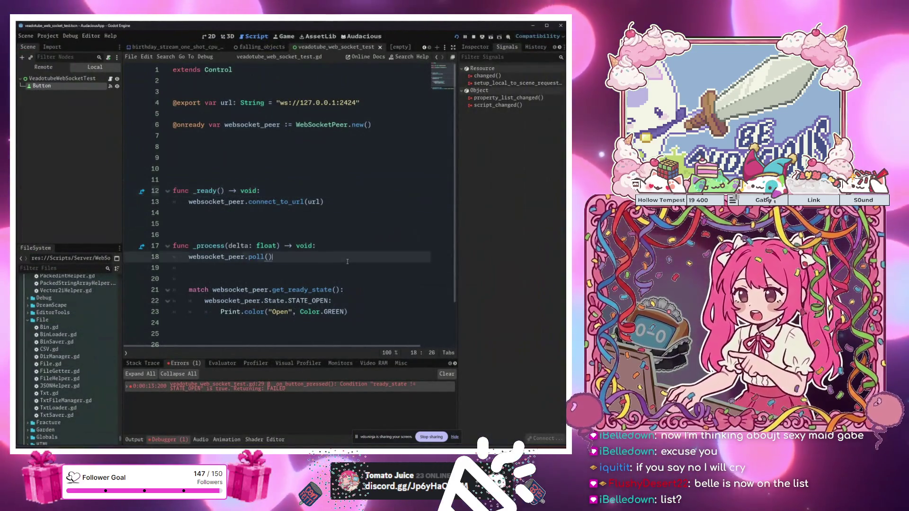
Review the script's poll, ready-state and STATE_OPEN lines down to _on_button_pressed, then raise the docs.
left_click(347, 261)
left_click(352, 298)
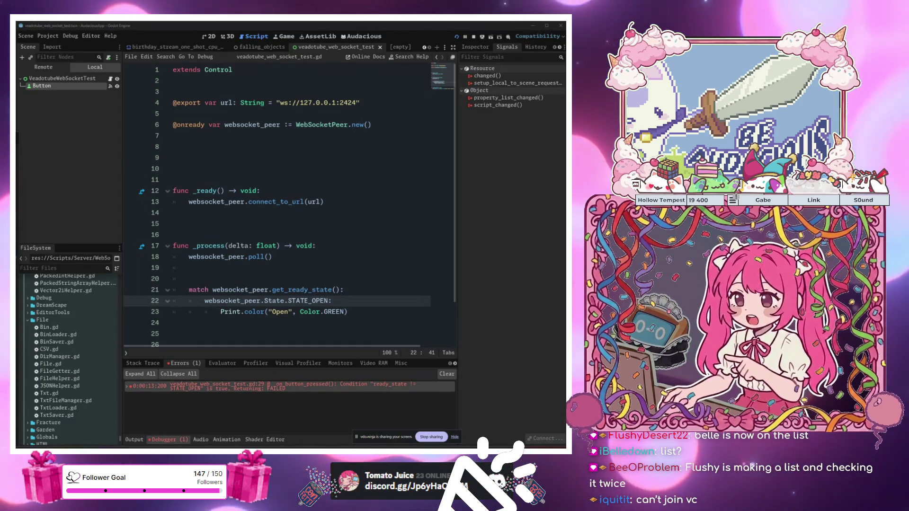
left_click(313, 256)
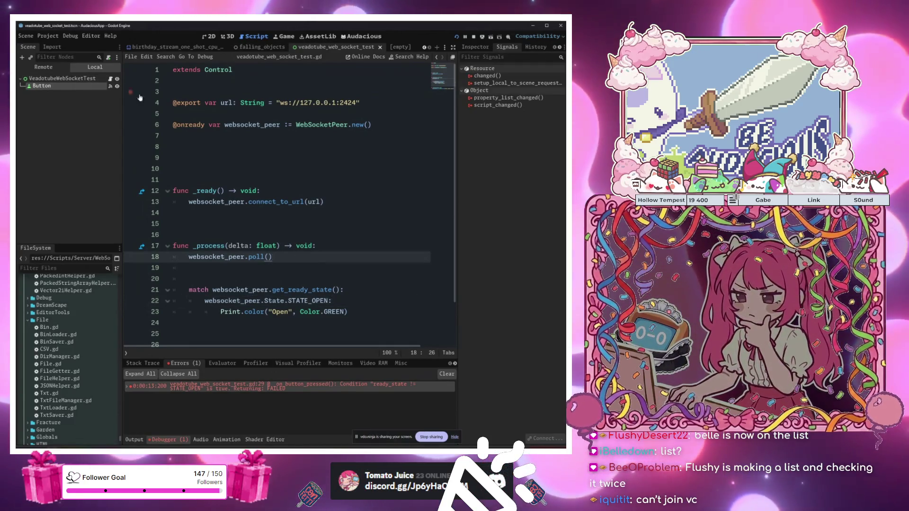
left_click(343, 289)
scroll(284, 237, "down", 2)
key("alt+Tab")
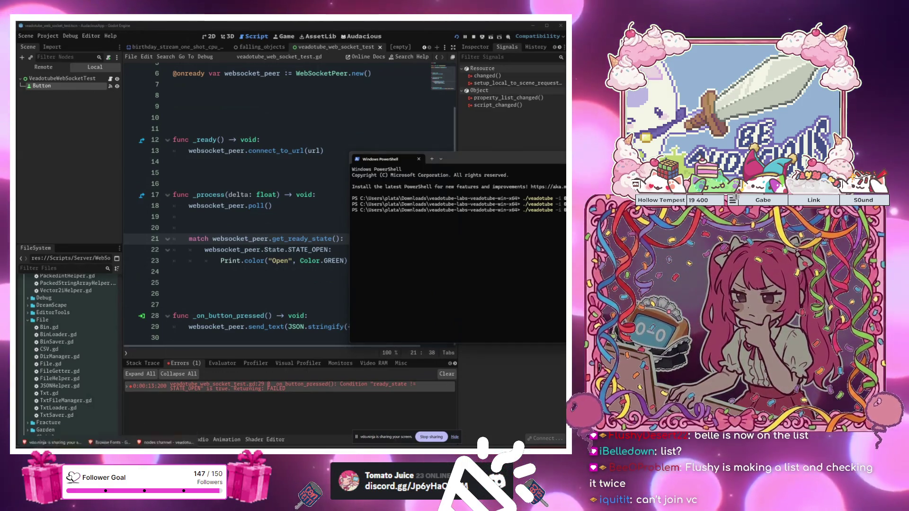
left_click(177, 416)
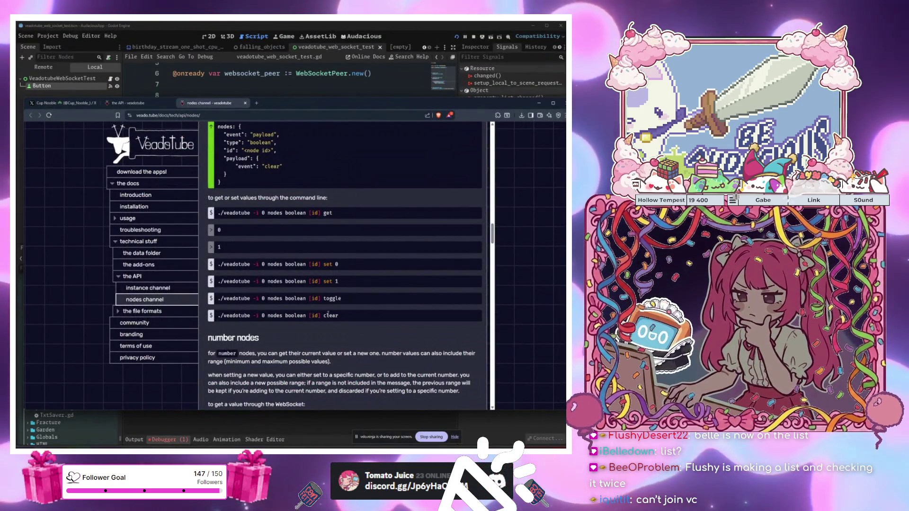
Run the veadotube nodes command in PowerShell and switch to veadotube to check its effect.
key("alt+Tab")
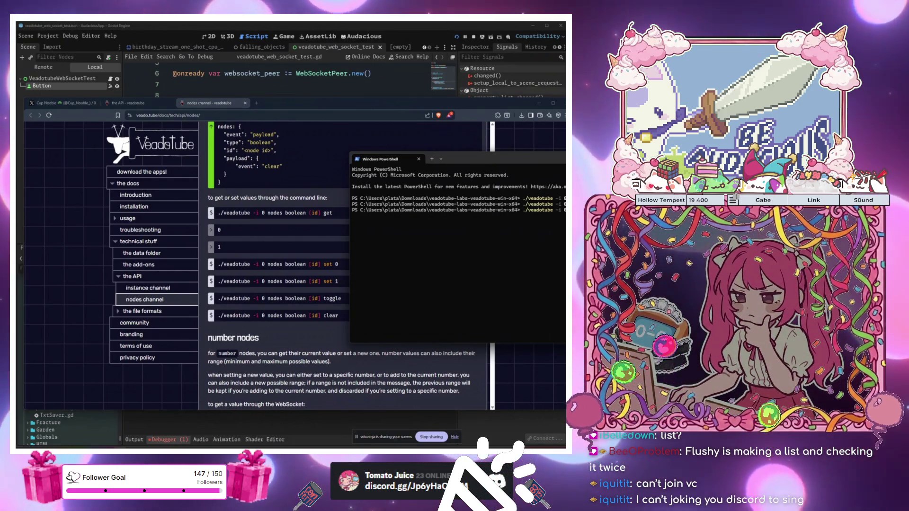
key("Return")
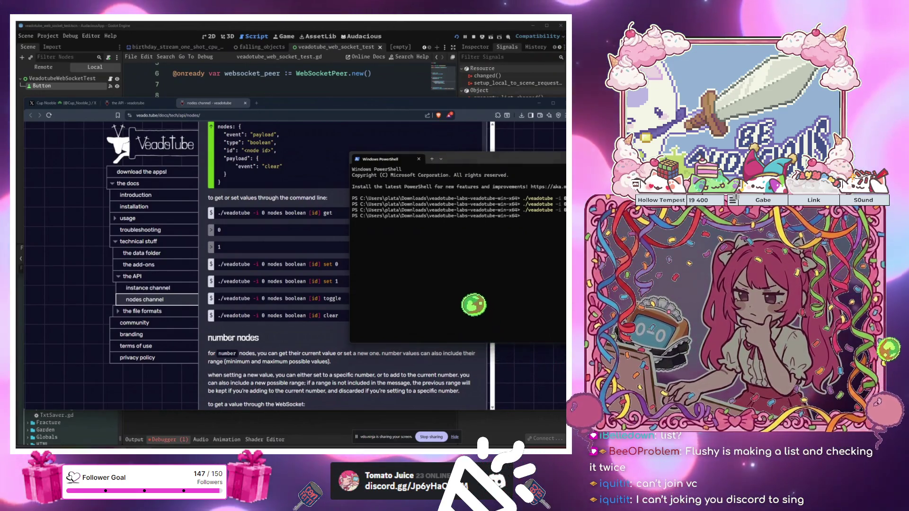
key("alt+Tab")
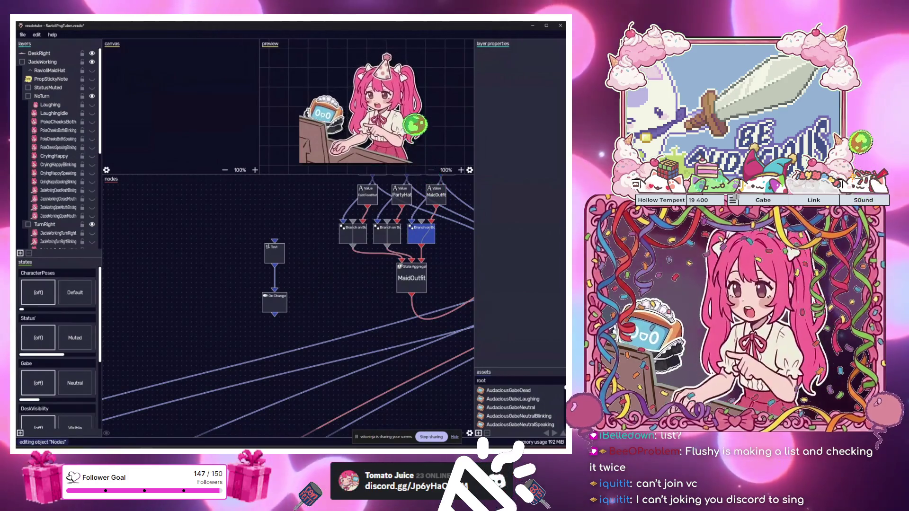
Raise PowerShell over the editor, then bring the nodes channel docs page back to front.
key("alt+Tab")
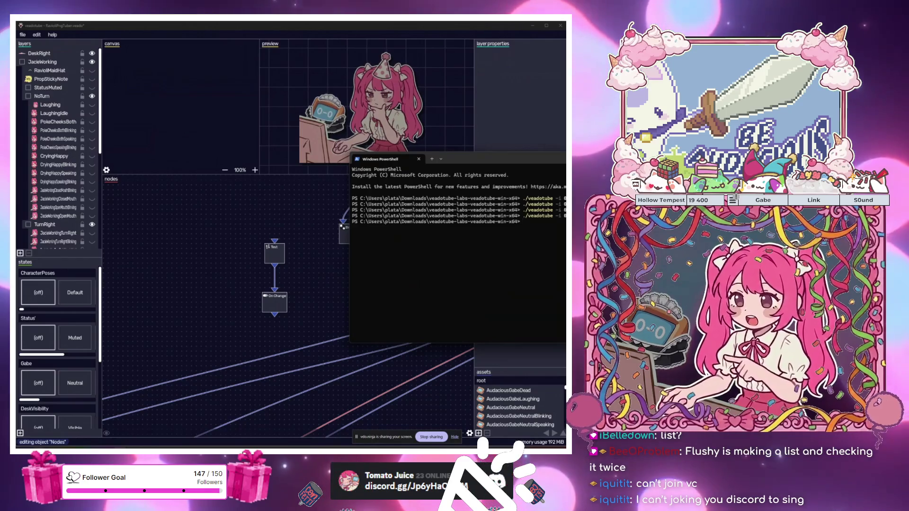
mouse_move(108, 447)
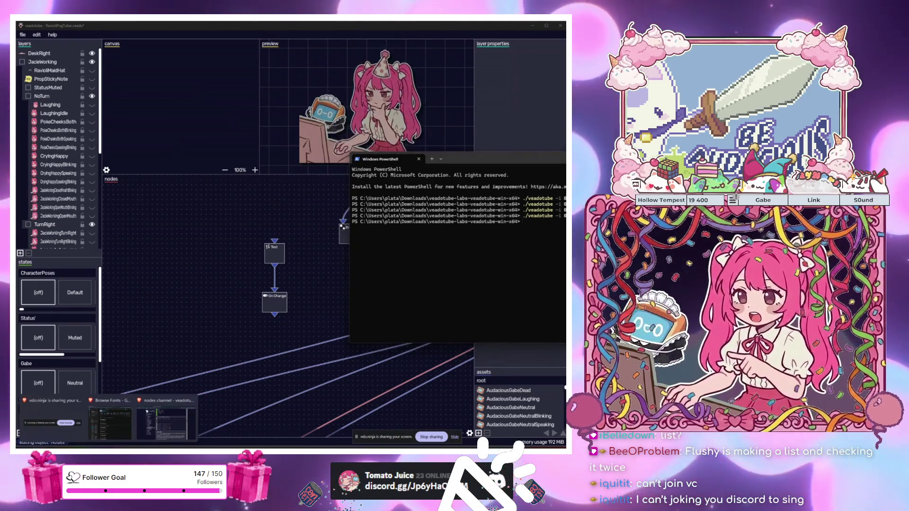
left_click(173, 433)
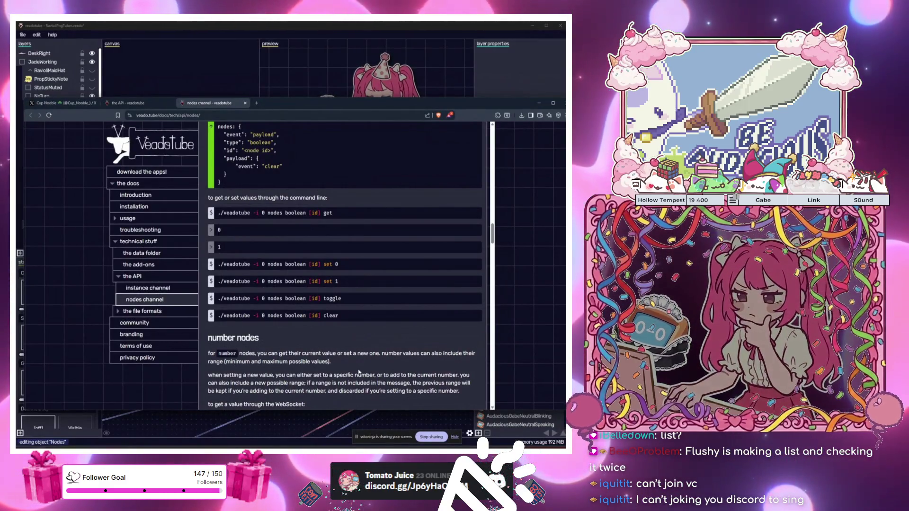
Scroll through the nodes channel docs to re-check the boolean command-line example.
scroll(359, 372, "up", 2)
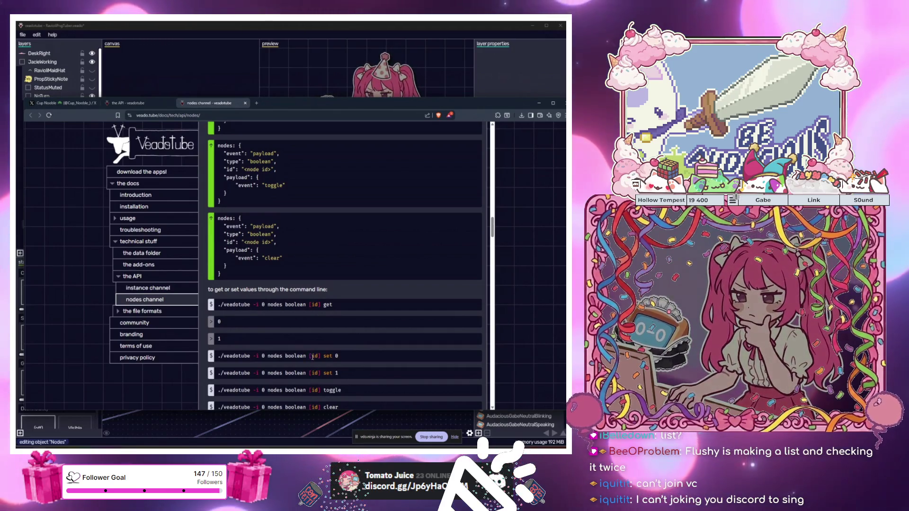
left_click_drag(310, 356, 314, 356)
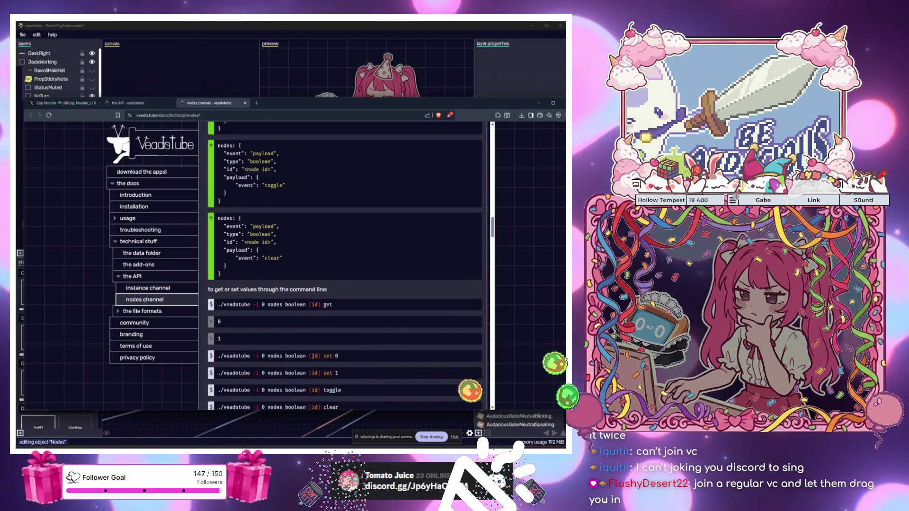
scroll(313, 355, "down", 6)
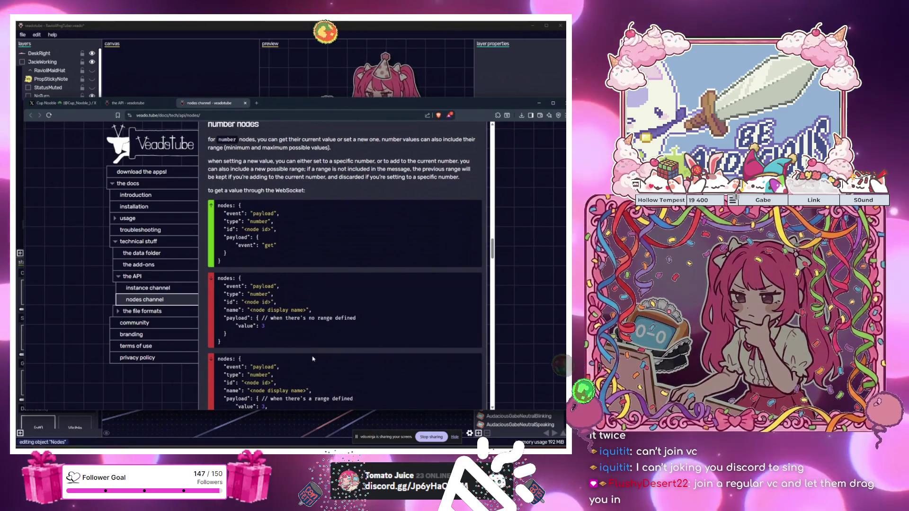
scroll(270, 308, "up", 5)
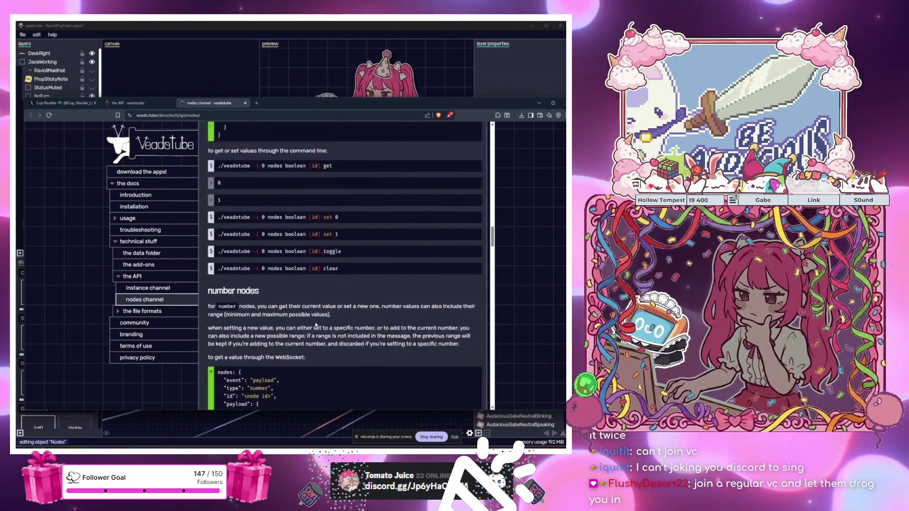
Rerun the previous ./veadotube nodes command in PowerShell and return to the veadotube node graph.
key("alt+Tab")
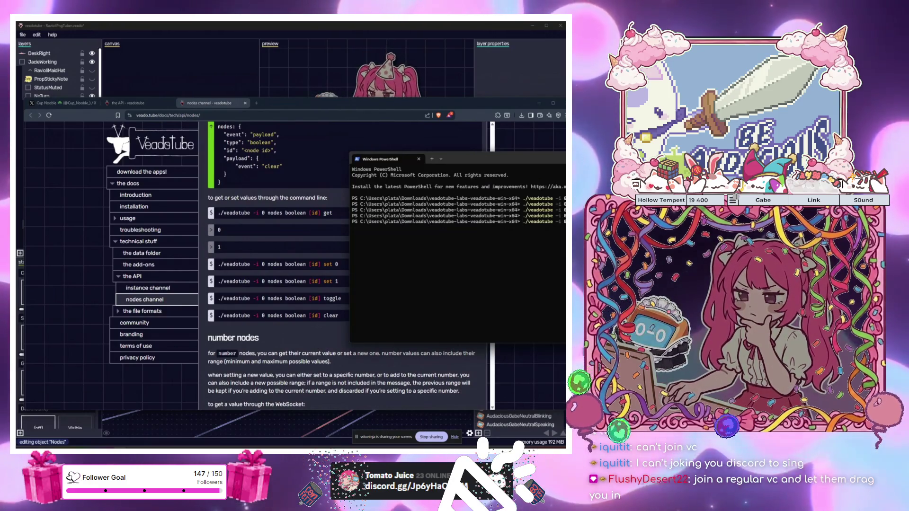
key("Up")
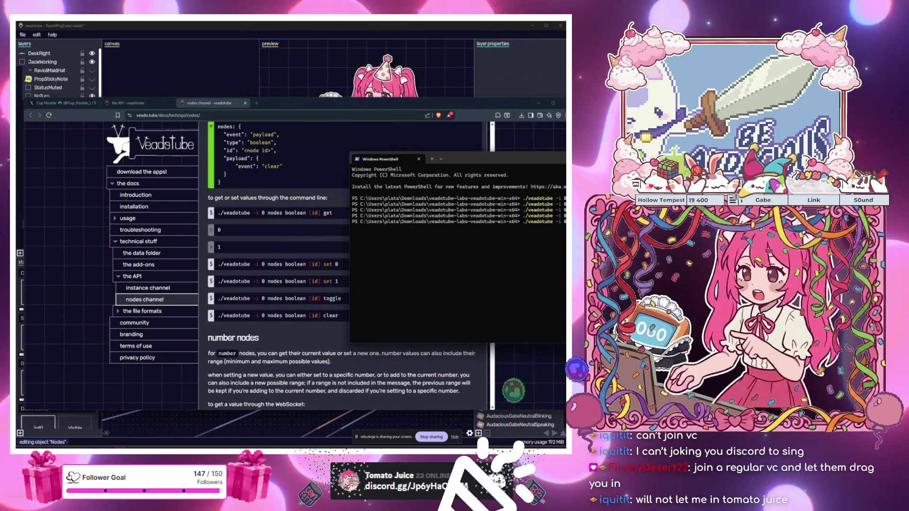
key("Return")
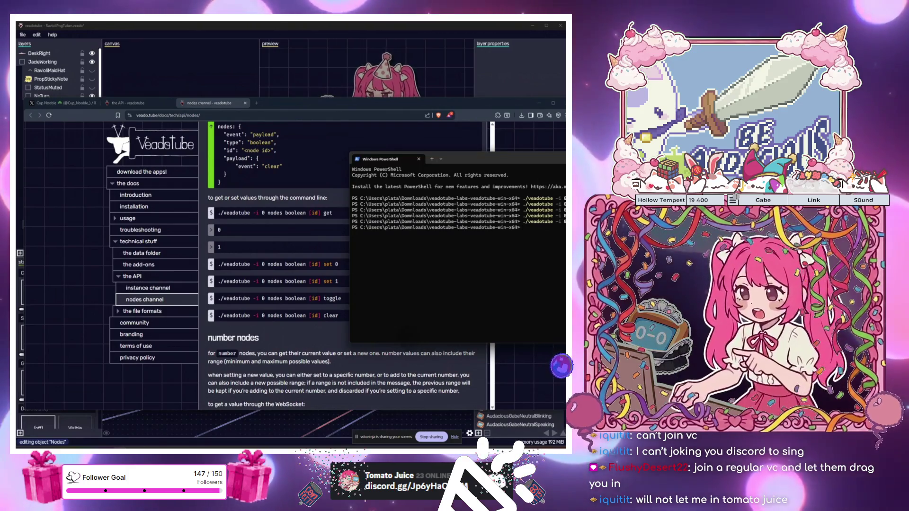
key("alt+Tab")
scroll(238, 331, "down", 2)
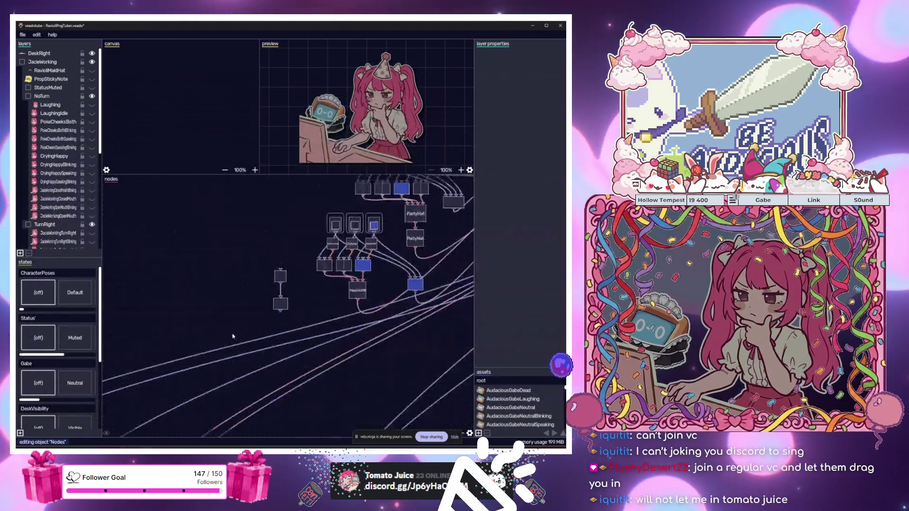
Zoom veadotube's node graph onto the Text, On Change and MaidOutfit nodes, then pan toward the Button nodes.
scroll(237, 331, "up", 2)
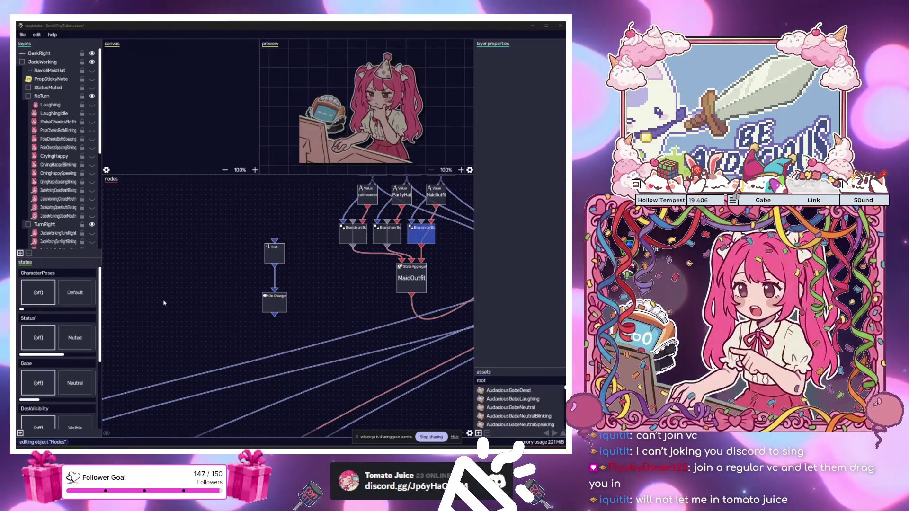
left_click_drag(163, 303, 142, 330)
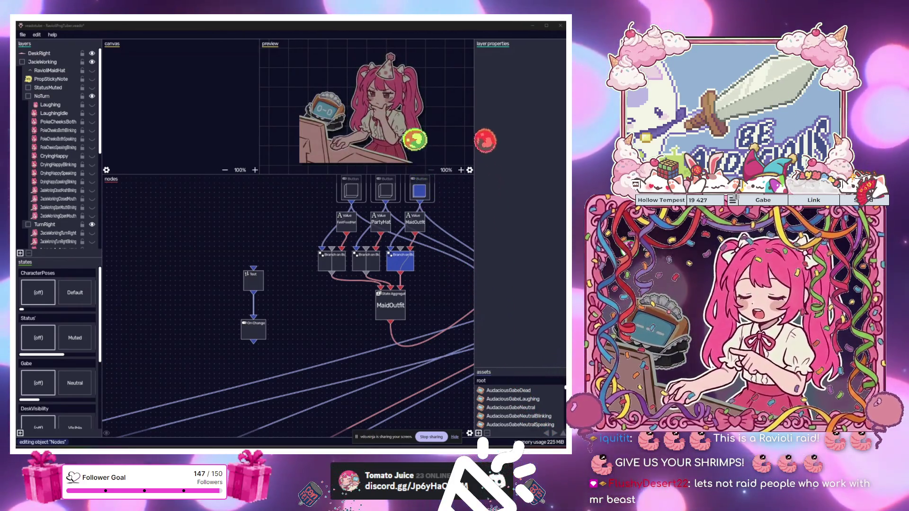
Bring the three Button nodes feeding the Value and Branch nodes into view at the top of the graph.
mouse_move(124, 446)
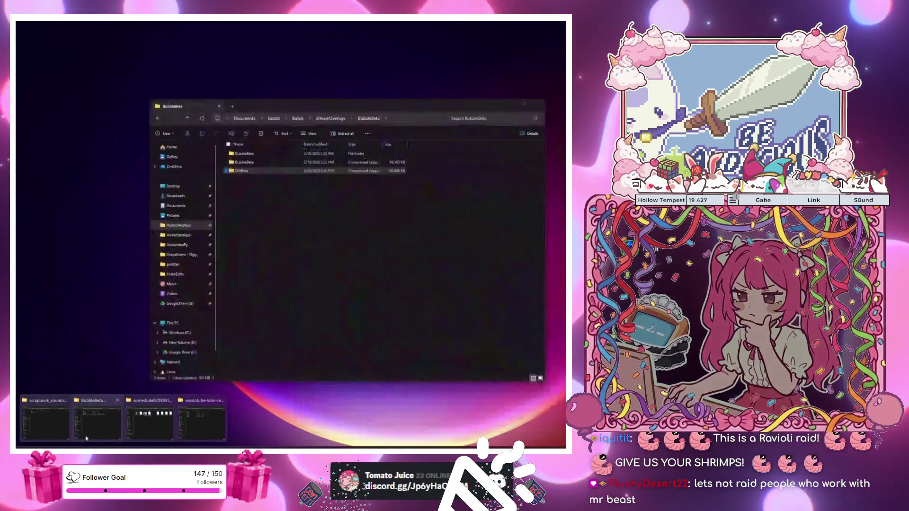
left_click(85, 438)
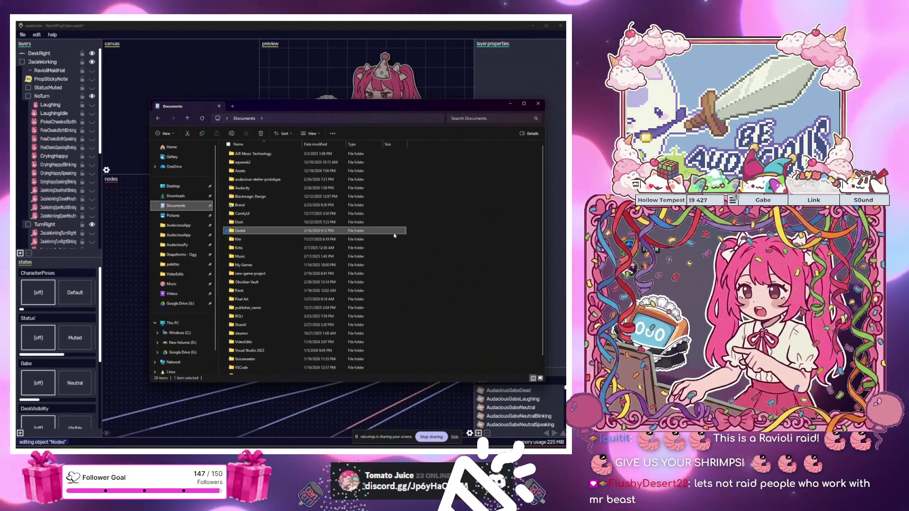
left_click(543, 106)
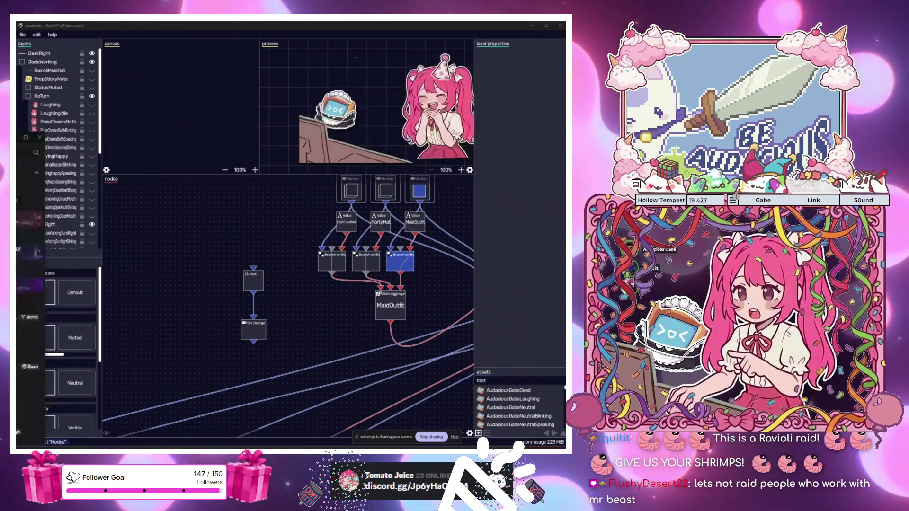
key("alt+Tab")
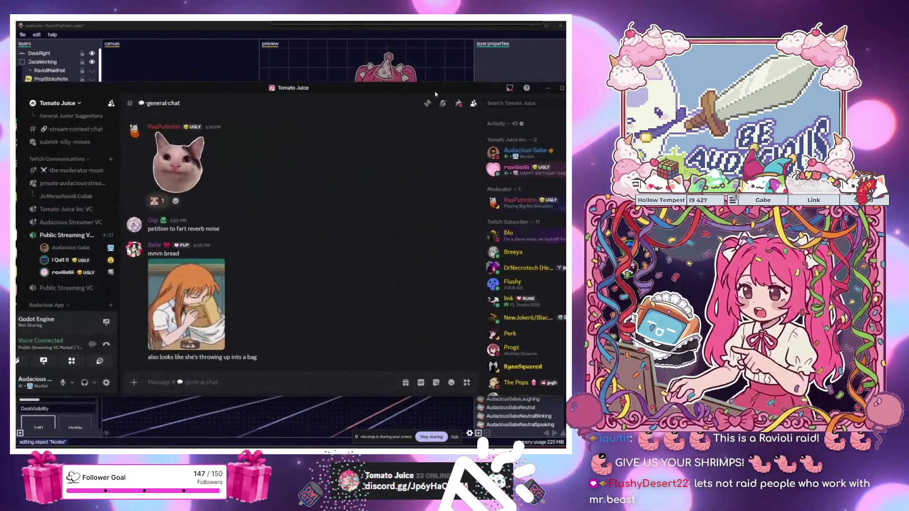
Open the CopyPastas for Raids channel and copy the latest Ravioli raid copypasta message text.
scroll(68, 237, "up", 3)
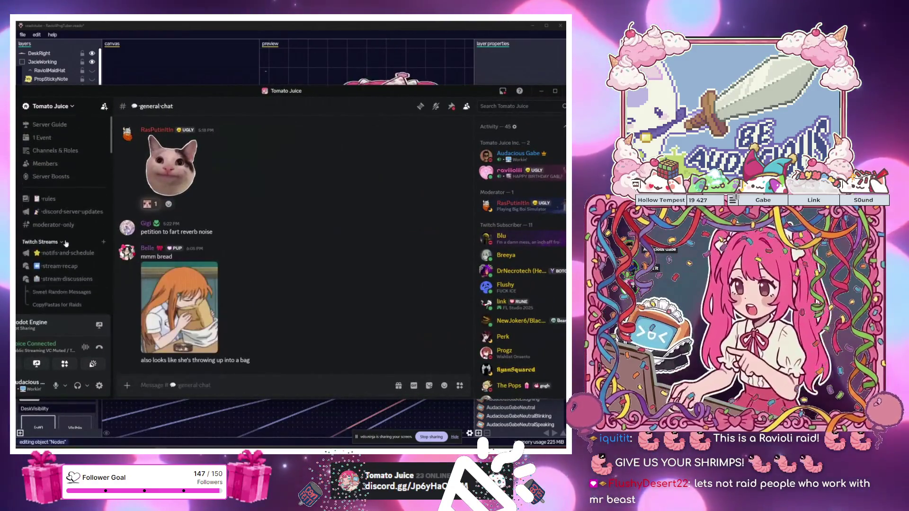
left_click(57, 184)
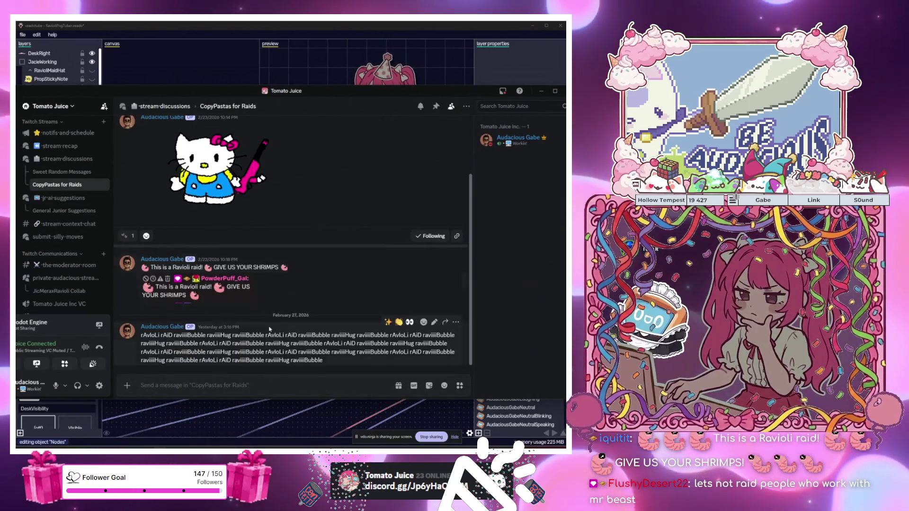
left_click_drag(326, 361, 140, 340)
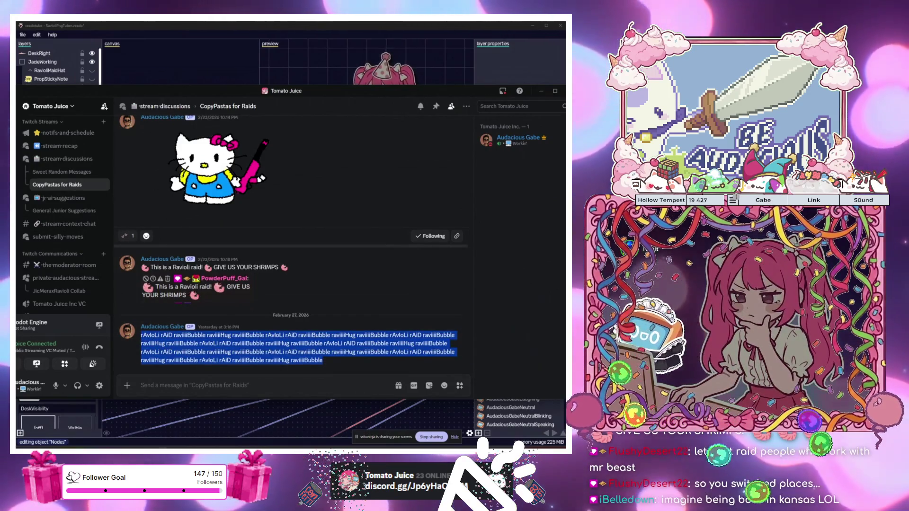
key("alt+Tab")
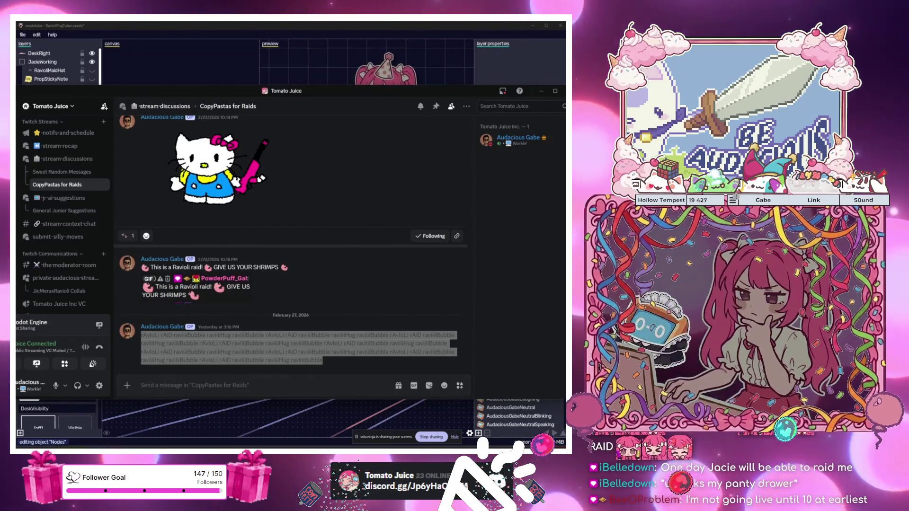
left_click(299, 416)
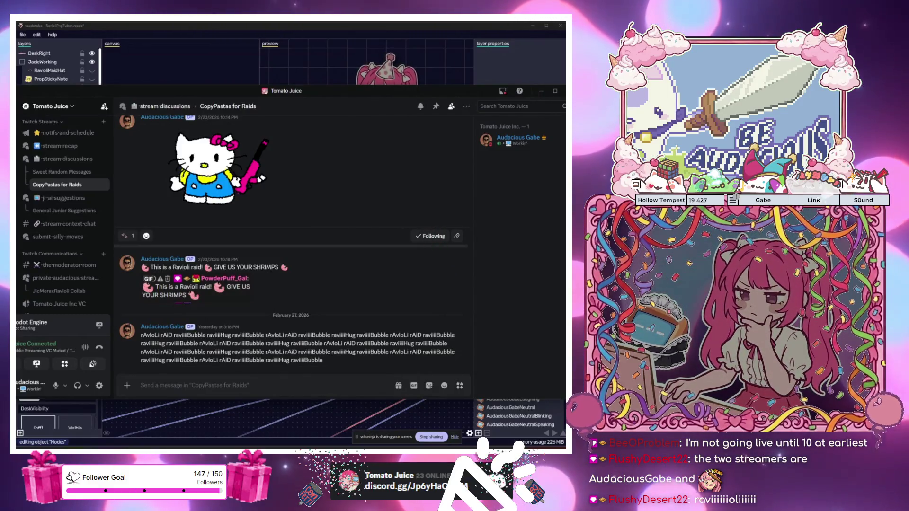
Paste and send the RAVIOLI RAID copypasta in the CopyPastas for Raids channel.
type("RAVIOLI RAID raviiiCheer raviiiBonks raviiiLove RAVIOLI RAID raviiiCheer raviiiBonks raviiiLove RAVIOLI RAID raviiiCheer raviiiBonks raviiiLove RAVIOLI RAID raviiiCheer raviiiBonks raviiiLove RAVIOLI RAID raviiiCheer raviiiBonks raviiiLove RAVIOLI RAID raviiiCheer raviiiBonks raviiiLove RAVIOLI RAID raviiiCheer raviiiBonks raviiiLove RAVIOLI RAID raviiiCheer raviiiBonks raviiiLove RAVIOLI RAID raviiiCheer raviiiBonks raviiiLove")
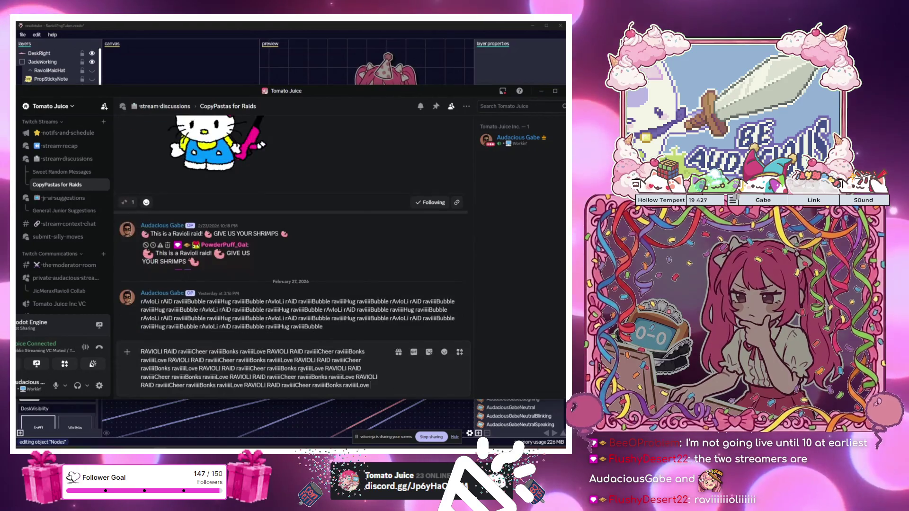
key("Return")
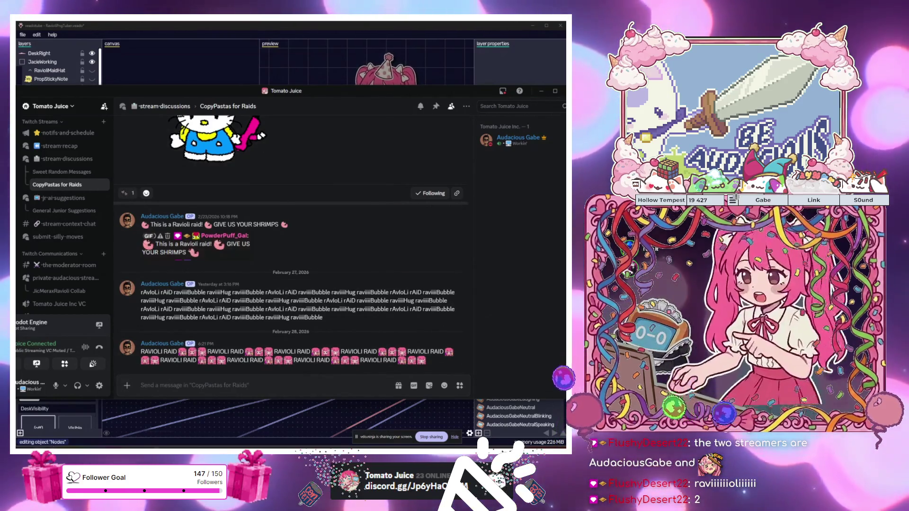
Return to the veadotube nodes channel docs and read the number nodes' command-line examples and stateEvents section.
mouse_move(108, 445)
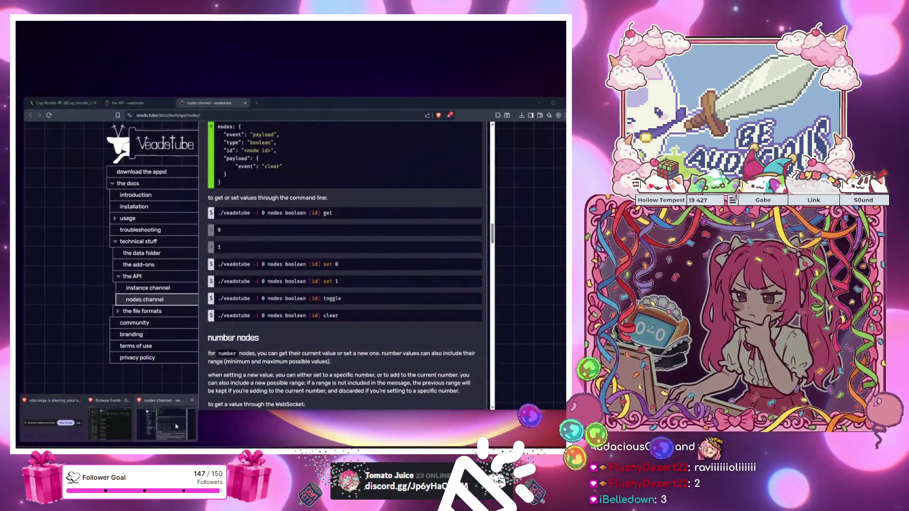
left_click(175, 426)
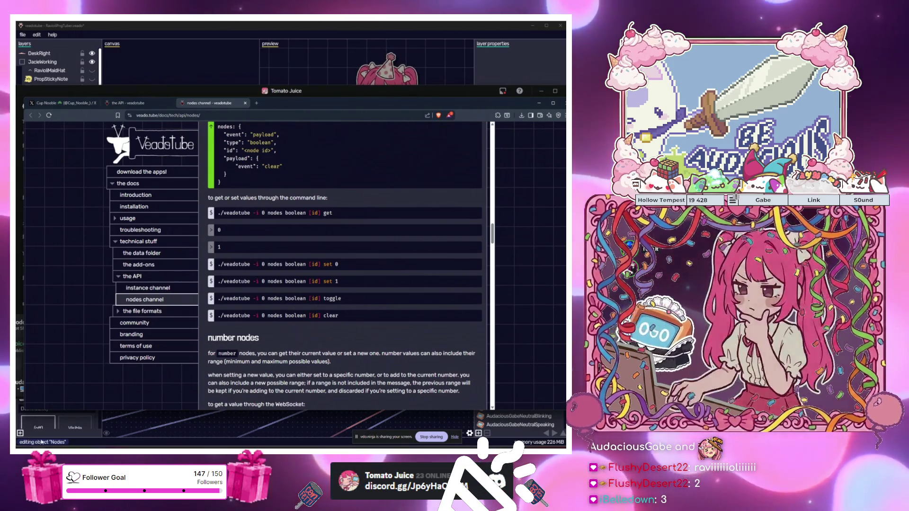
mouse_move(42, 443)
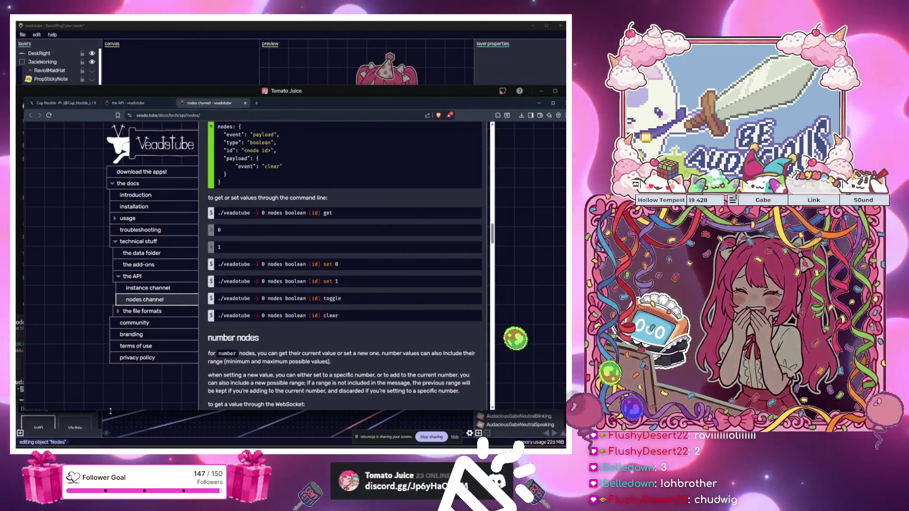
scroll(377, 286, "down", 6)
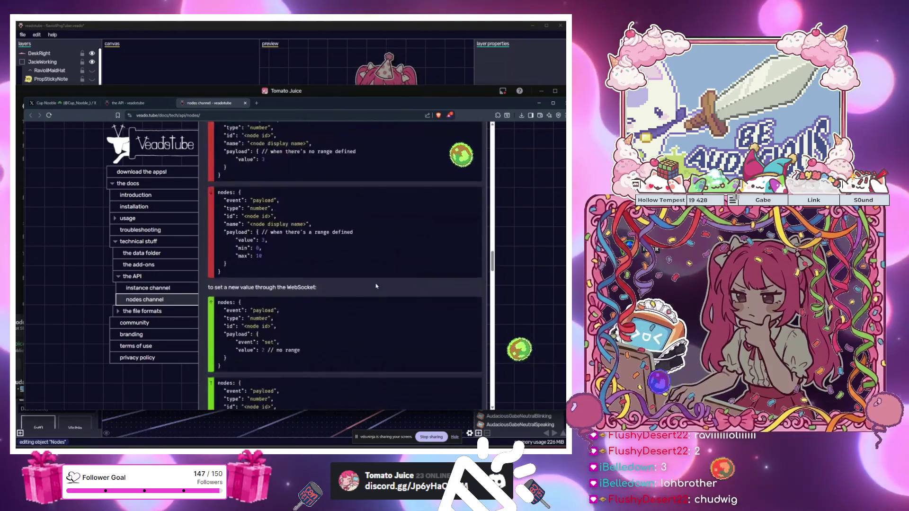
scroll(377, 286, "down", 10)
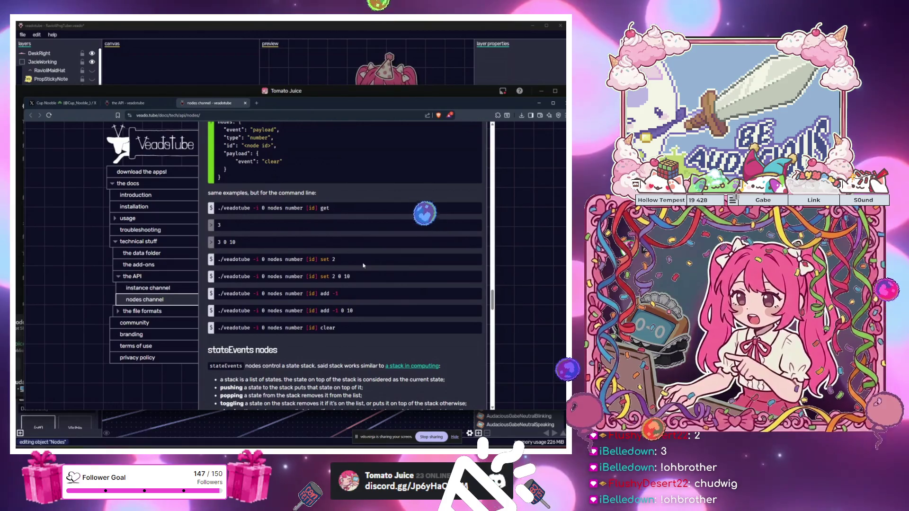
scroll(363, 265, "down", 7)
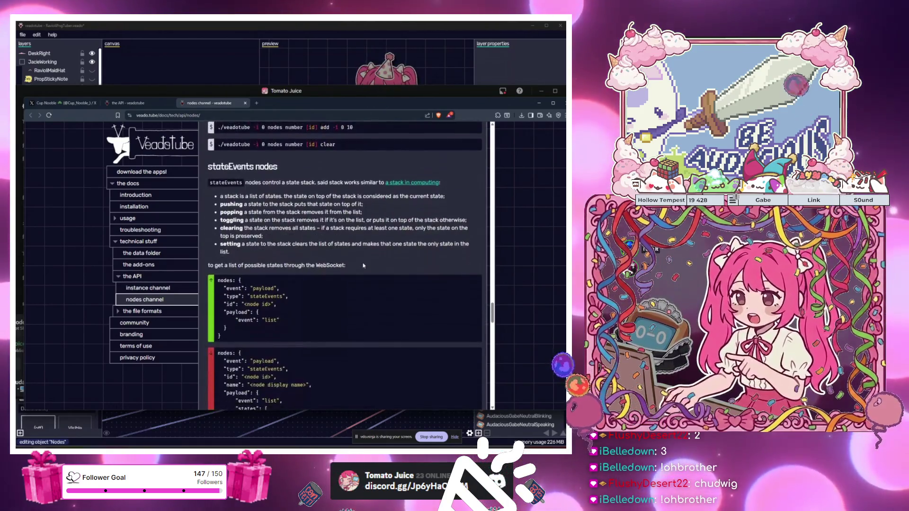
scroll(364, 265, "down", 4)
scroll(363, 265, "down", 15)
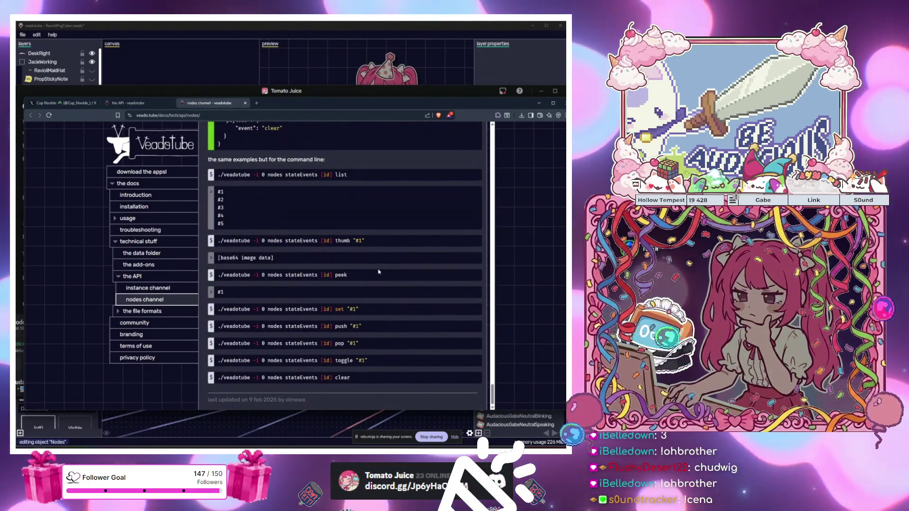
scroll(379, 272, "up", 10)
scroll(378, 273, "up", 8)
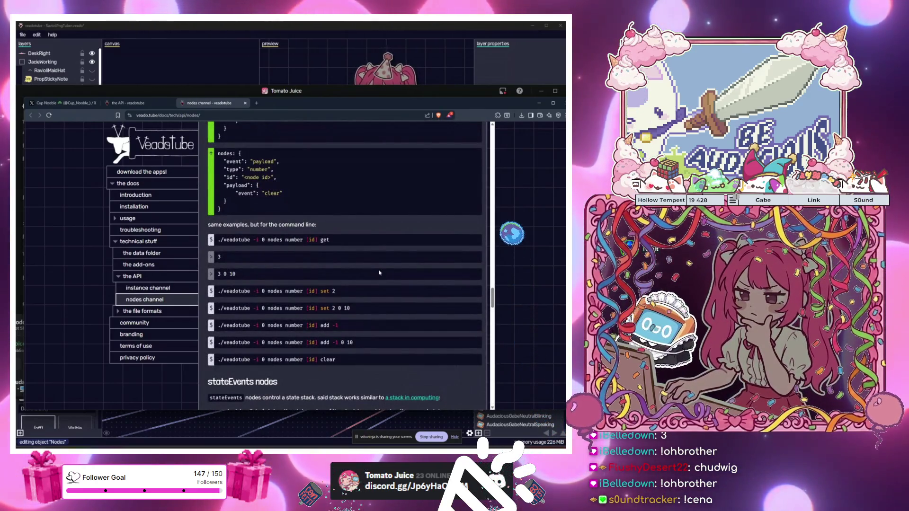
scroll(378, 273, "up", 2)
scroll(377, 274, "down", 2)
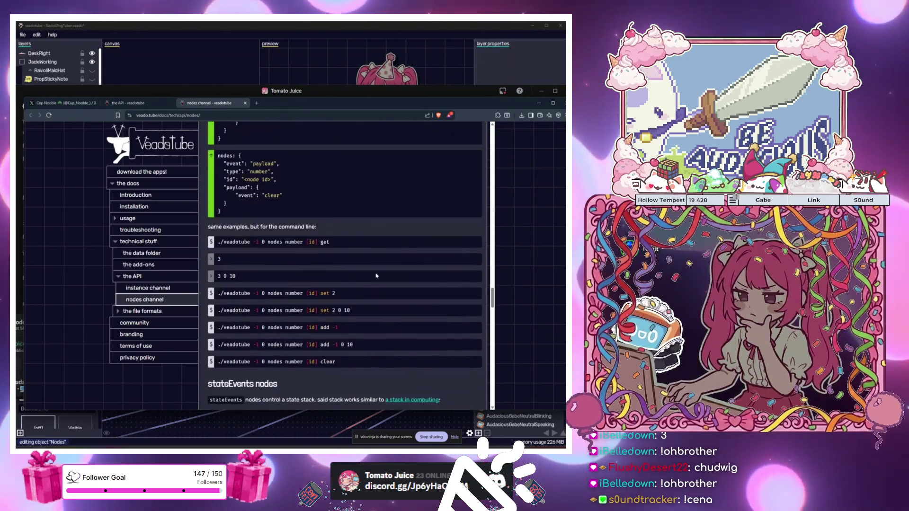